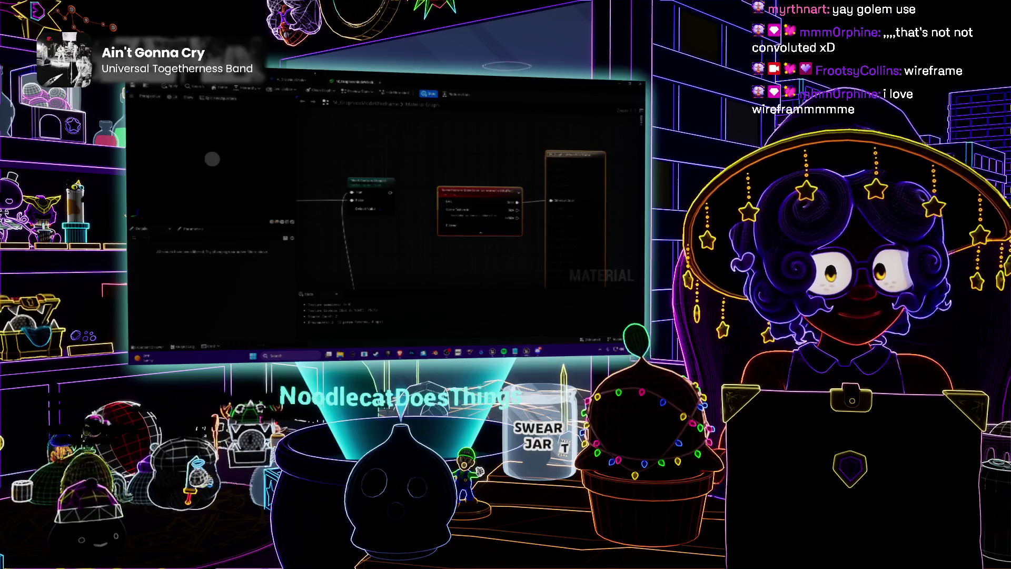
Return to the level editor and drag the viewport splitter down for a taller scene view
{"action": "key", "text": "alt+Tab"}
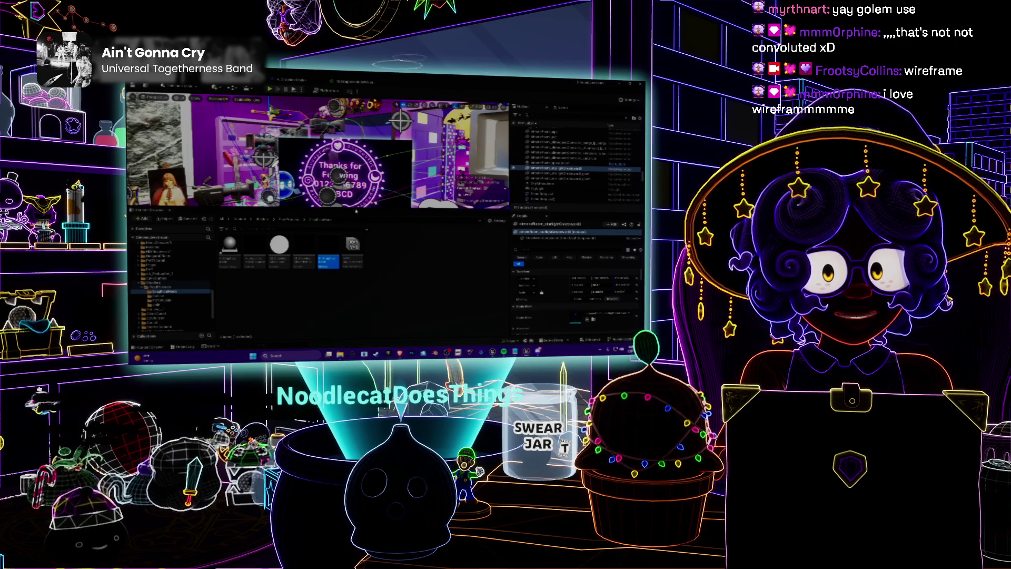
{"action": "left_click_drag", "start_coordinate": [316, 211], "coordinate": [316, 262]}
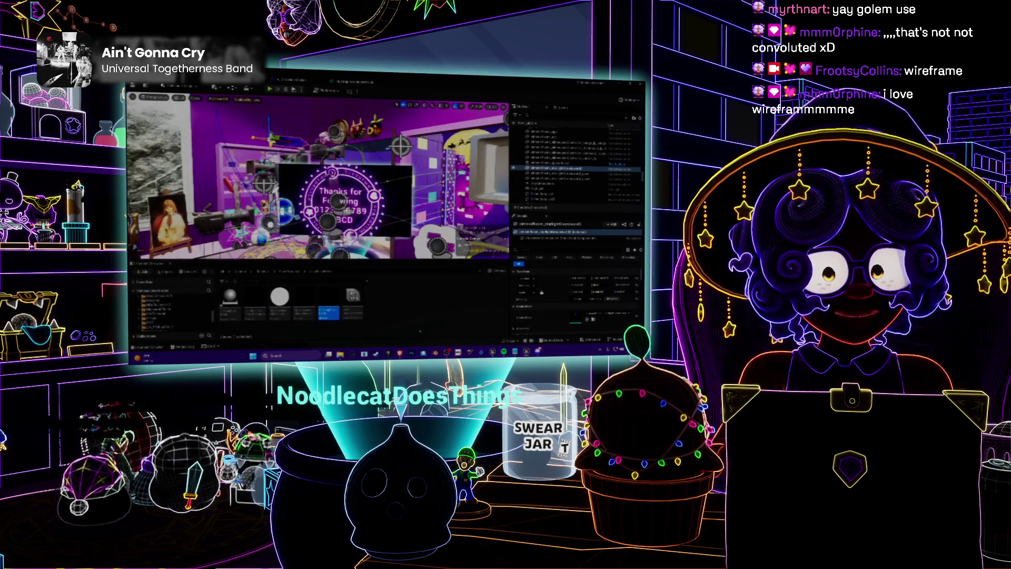
{"action": "key", "text": "alt+Tab"}
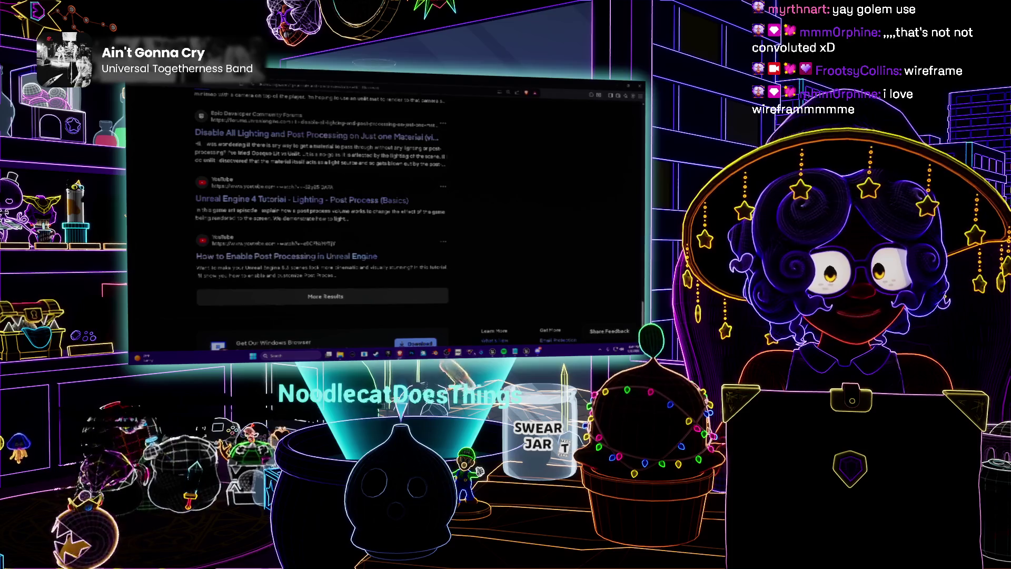
{"action": "key", "text": "alt+Tab"}
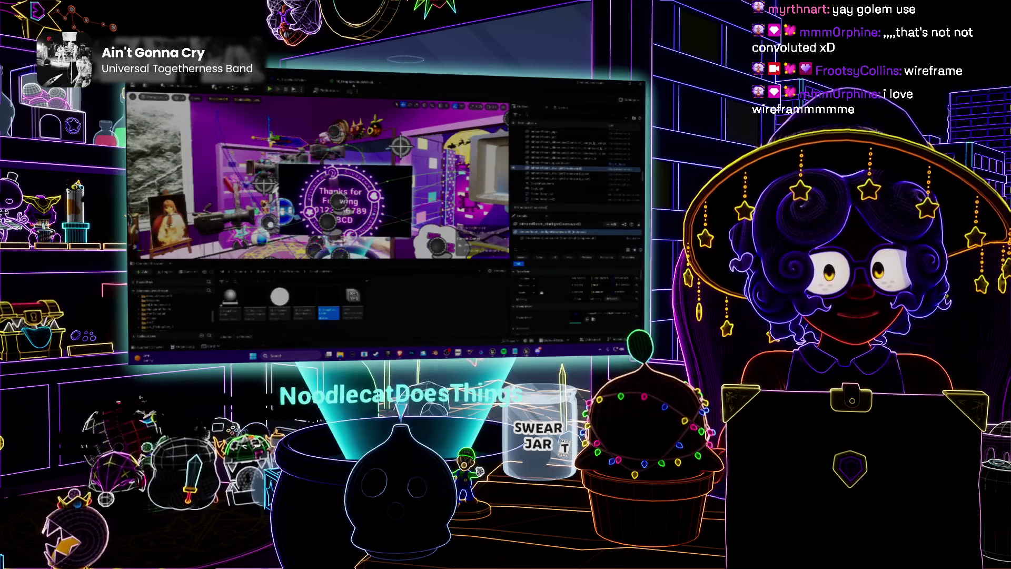
{"action": "key", "text": "ctrl+Tab"}
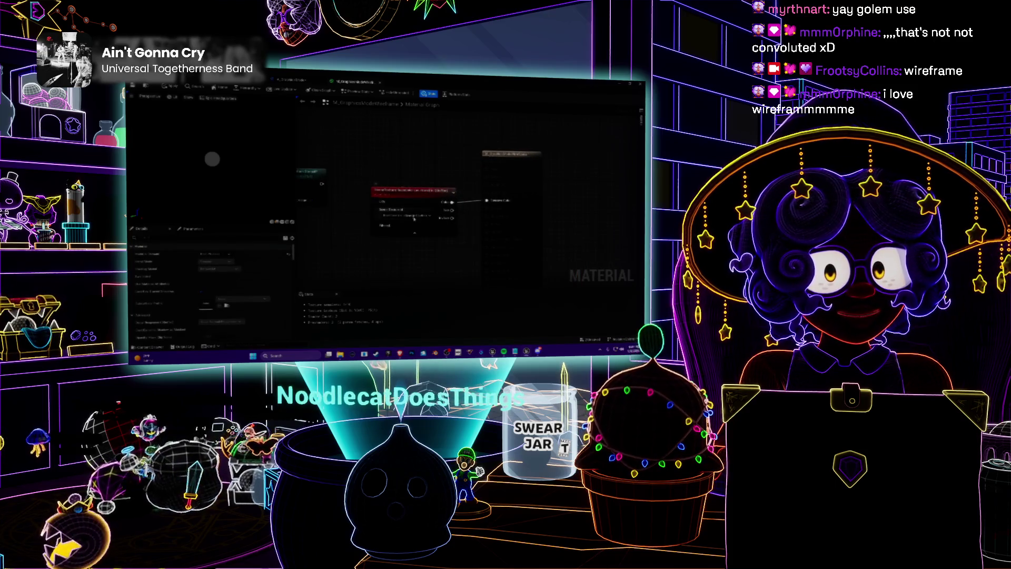
{"action": "key", "text": "ctrl+Tab"}
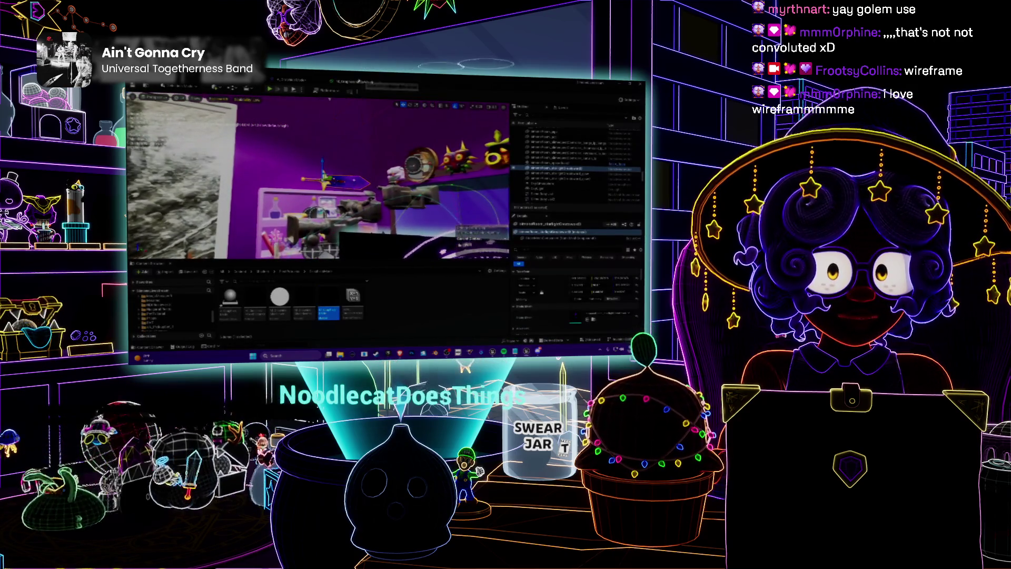
Inspect the node feeding GET in the Blueprint graph, then Play the level with Alt+P
{"action": "left_click", "coordinate": [359, 81]}
{"action": "left_click", "coordinate": [292, 80]}
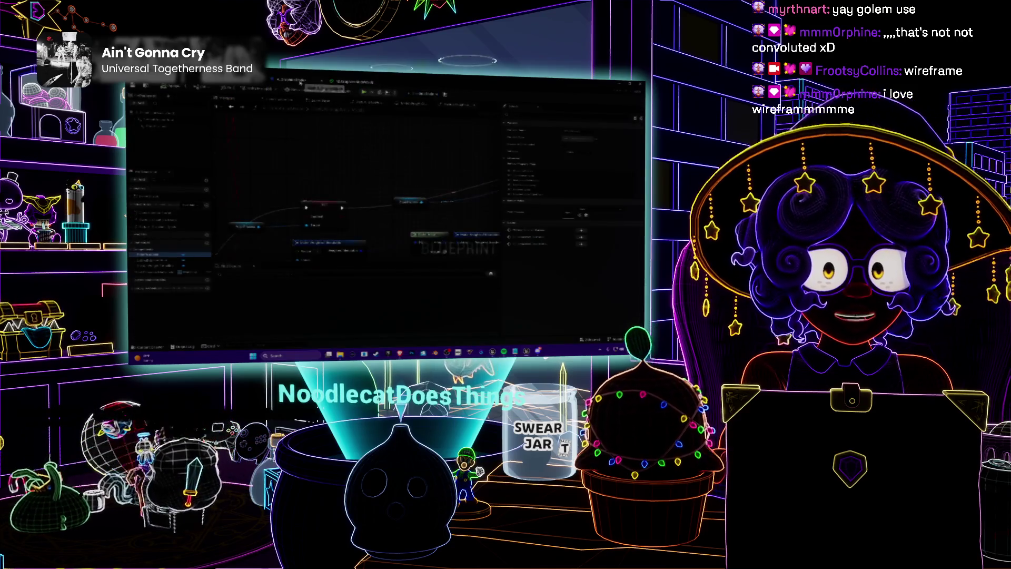
{"action": "scroll", "coordinate": [391, 215], "scroll_direction": "up", "scroll_amount": 3}
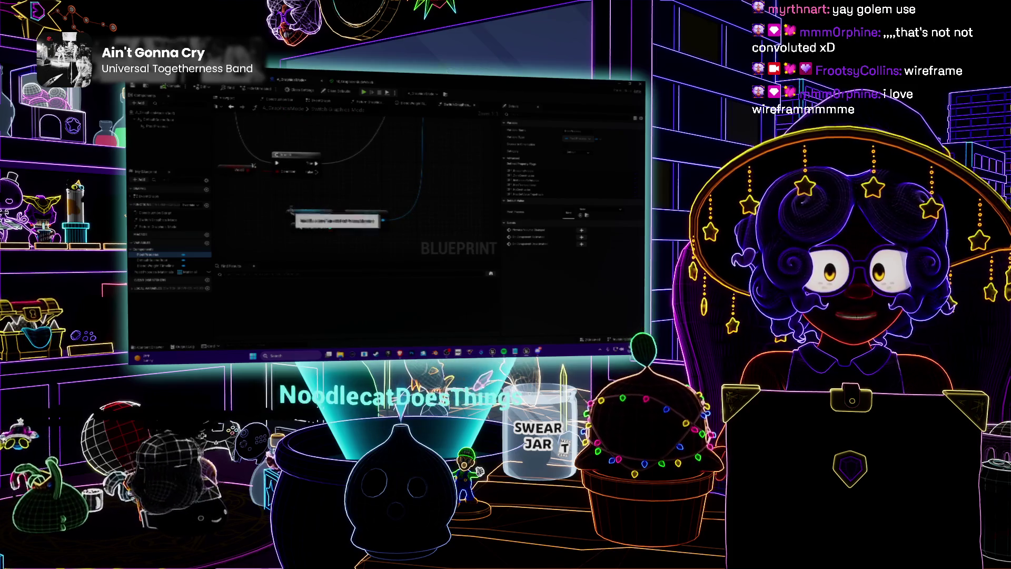
{"action": "left_click", "coordinate": [307, 214]}
{"action": "scroll", "coordinate": [566, 322], "scroll_direction": "down", "scroll_amount": 2}
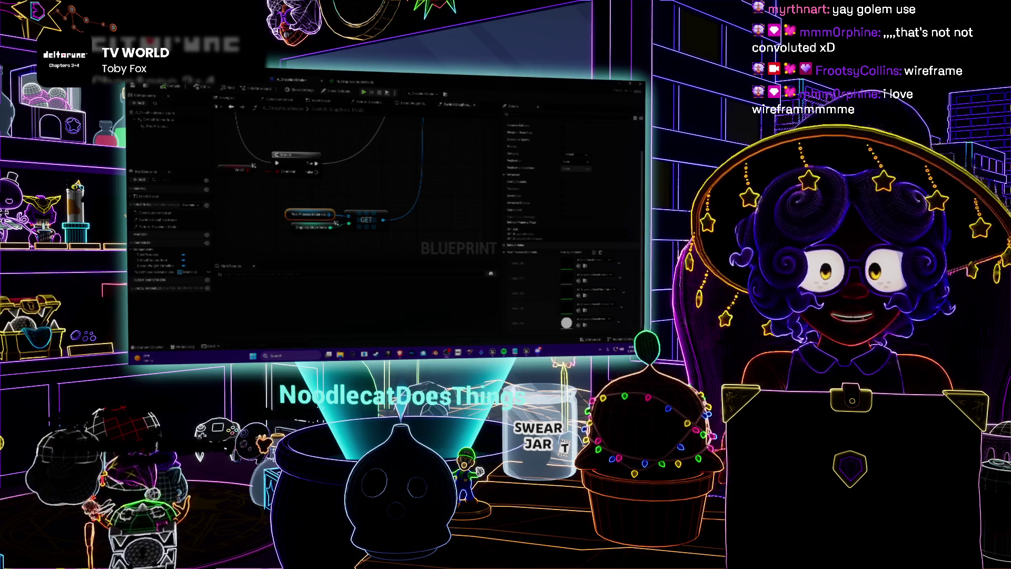
{"action": "key", "text": "ctrl+Tab"}
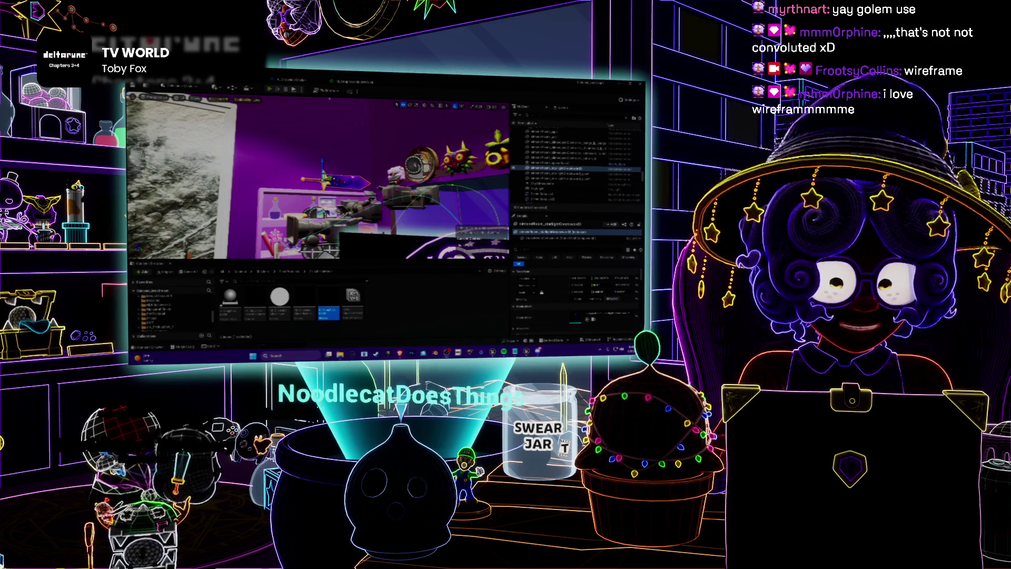
{"action": "key", "text": "alt+p"}
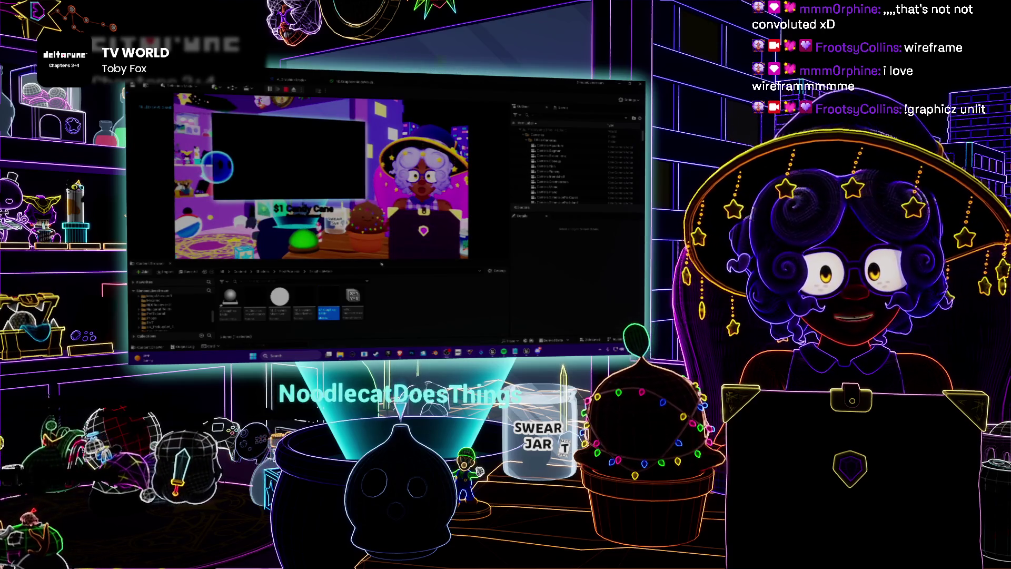
Maximize the running game view with F11, then return to the Blueprint's Find Results
{"action": "key", "text": "F11"}
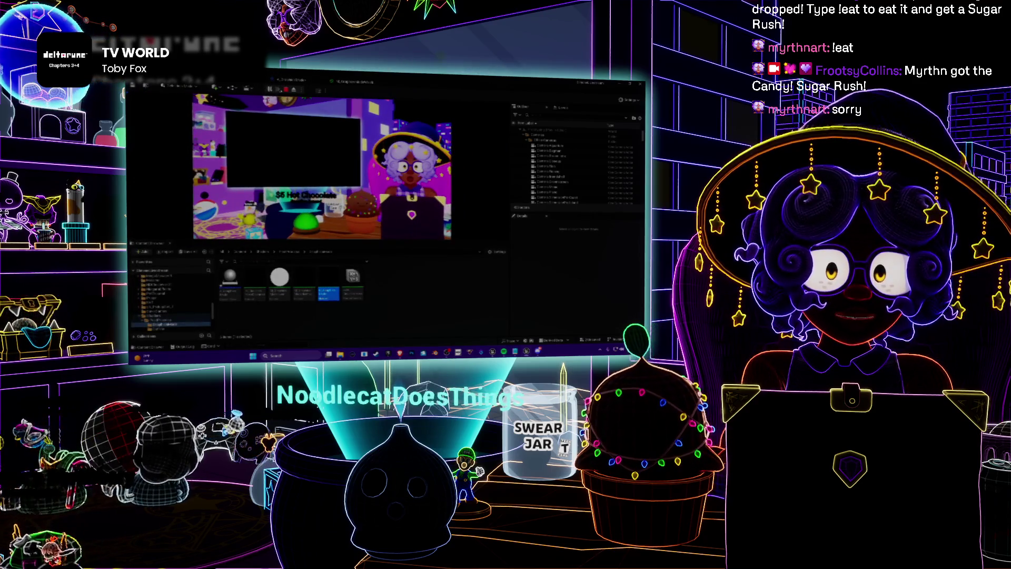
{"action": "key", "text": "alt+Tab"}
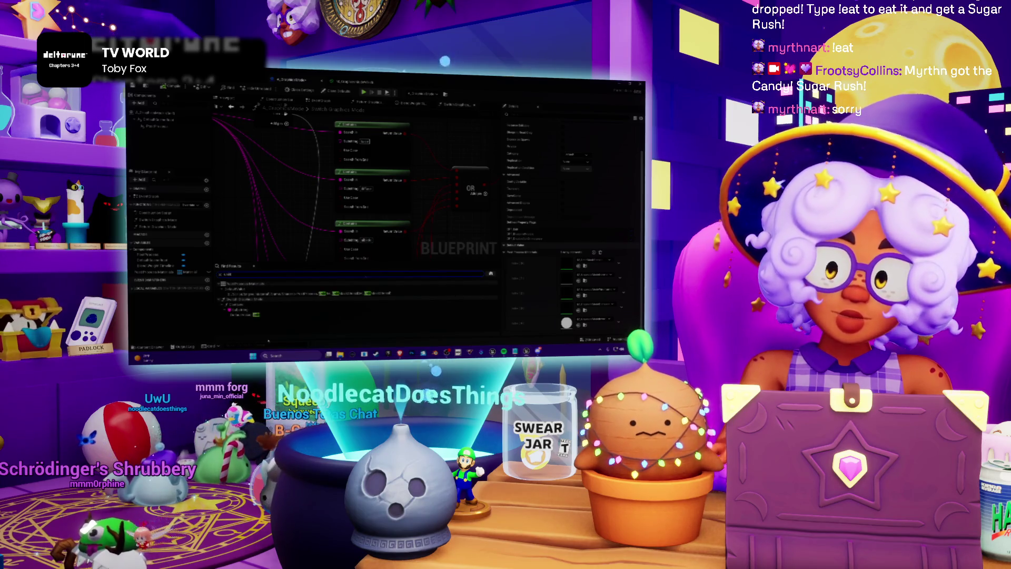
Jump to two Find Results matches and review two Blueprint variables' details
{"action": "left_click", "coordinate": [248, 315]}
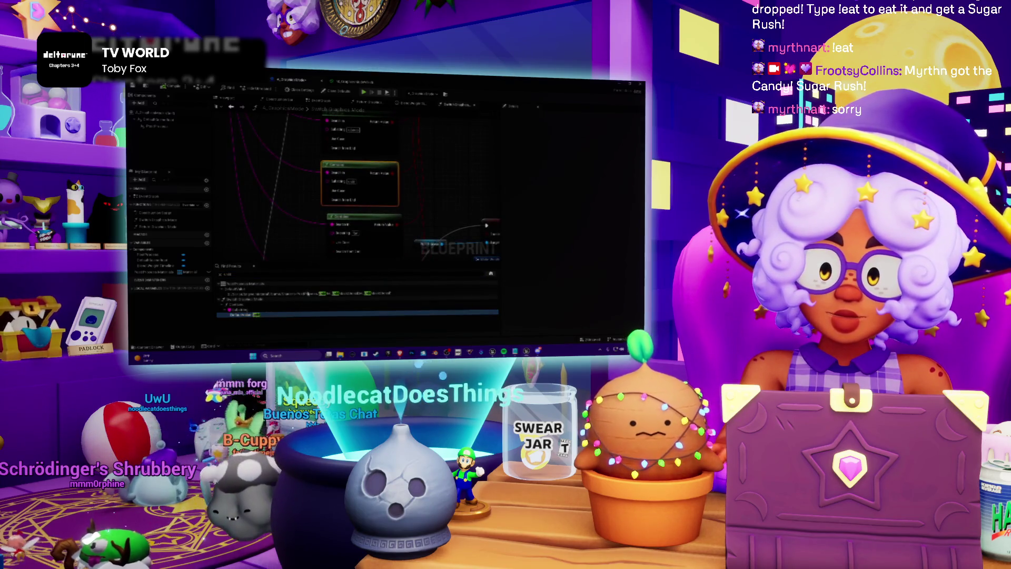
{"action": "left_click", "coordinate": [308, 293]}
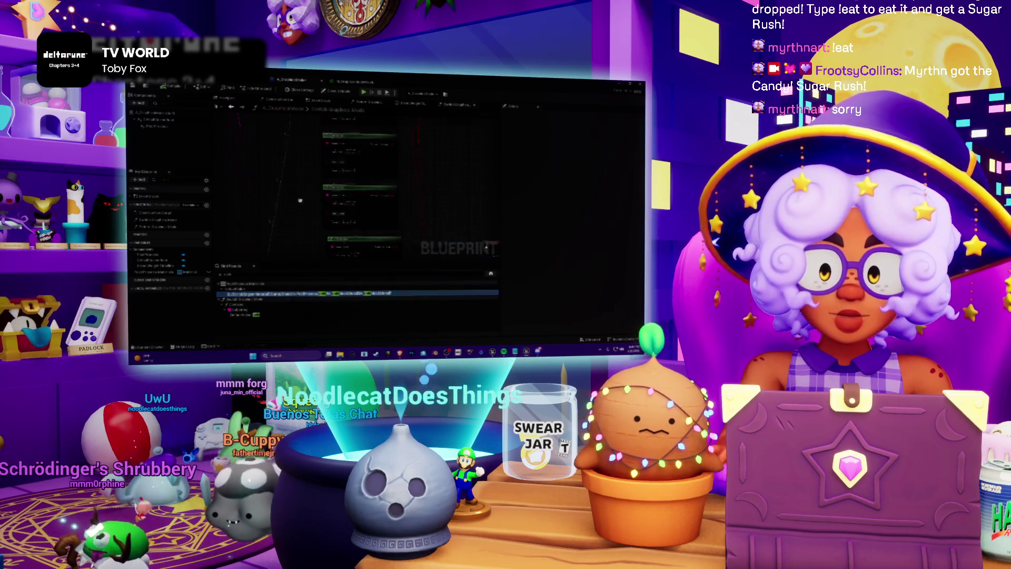
{"action": "left_click", "coordinate": [150, 255]}
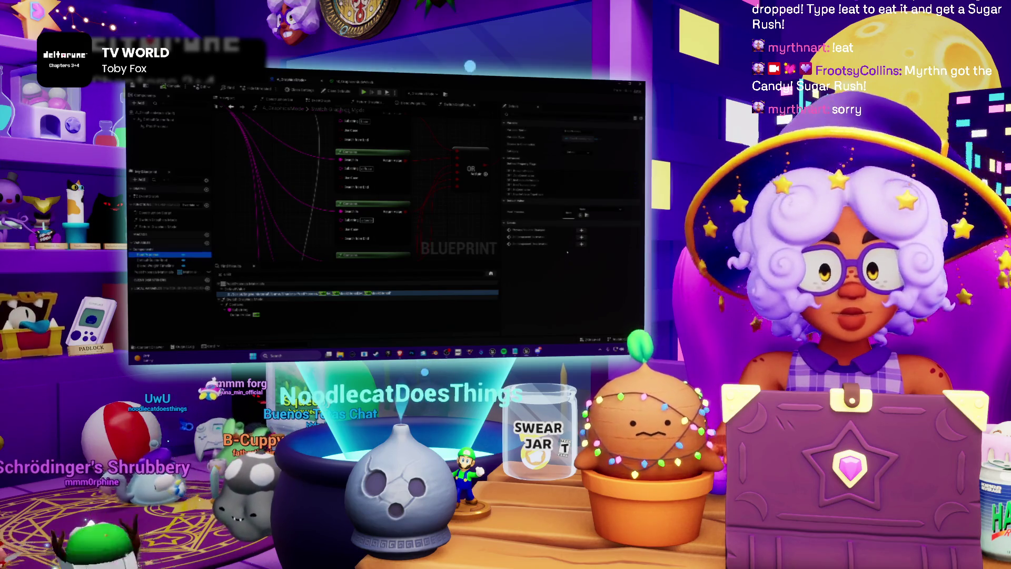
{"action": "left_click", "coordinate": [158, 272]}
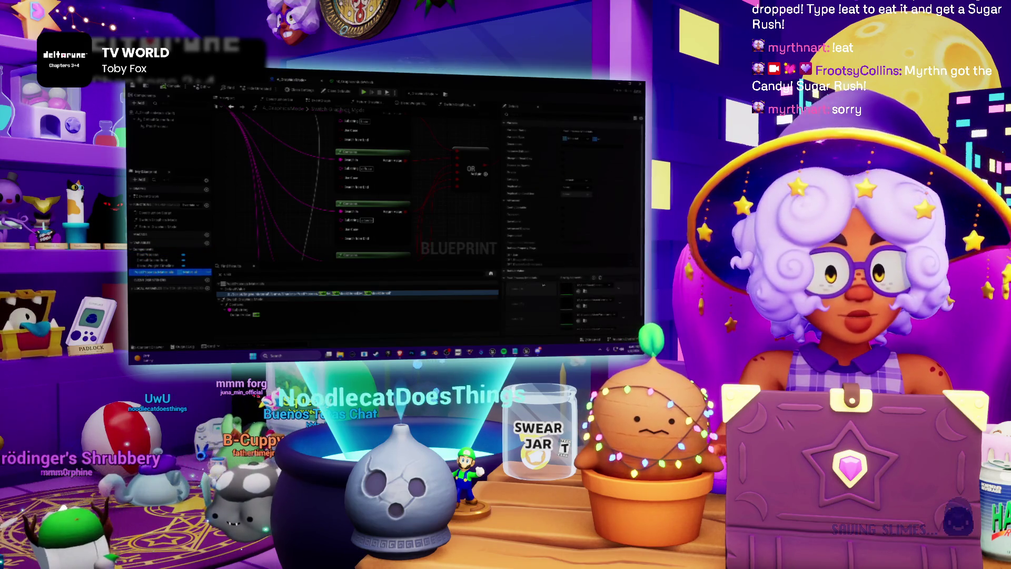
{"action": "scroll", "coordinate": [526, 288], "scroll_direction": "down", "scroll_amount": 2}
{"action": "scroll", "coordinate": [526, 289], "scroll_direction": "down", "scroll_amount": 1}
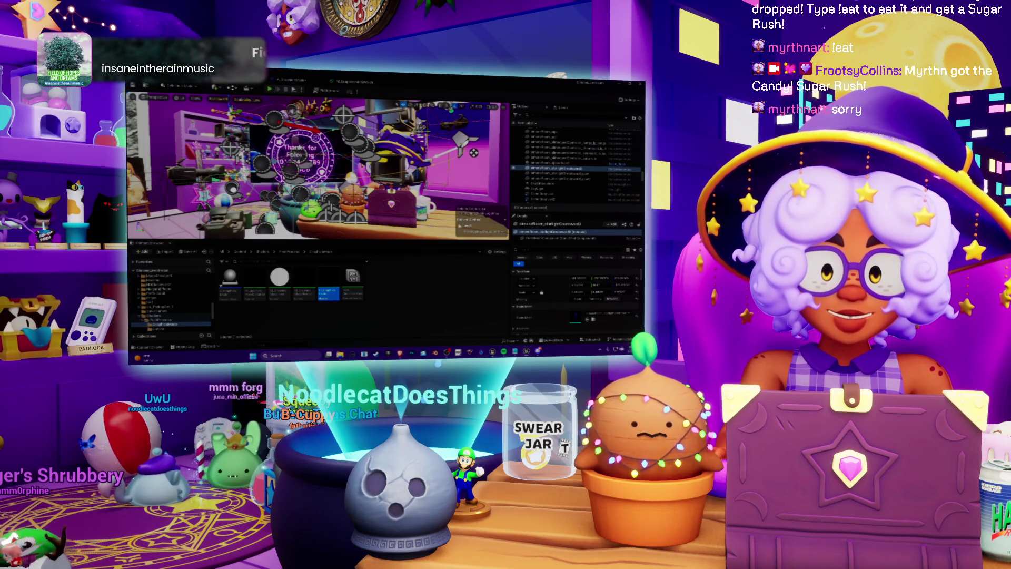
Open the Level Blueprint graph, pan it, and open a referenced Blueprint's graph
{"action": "key", "text": "ctrl+Tab"}
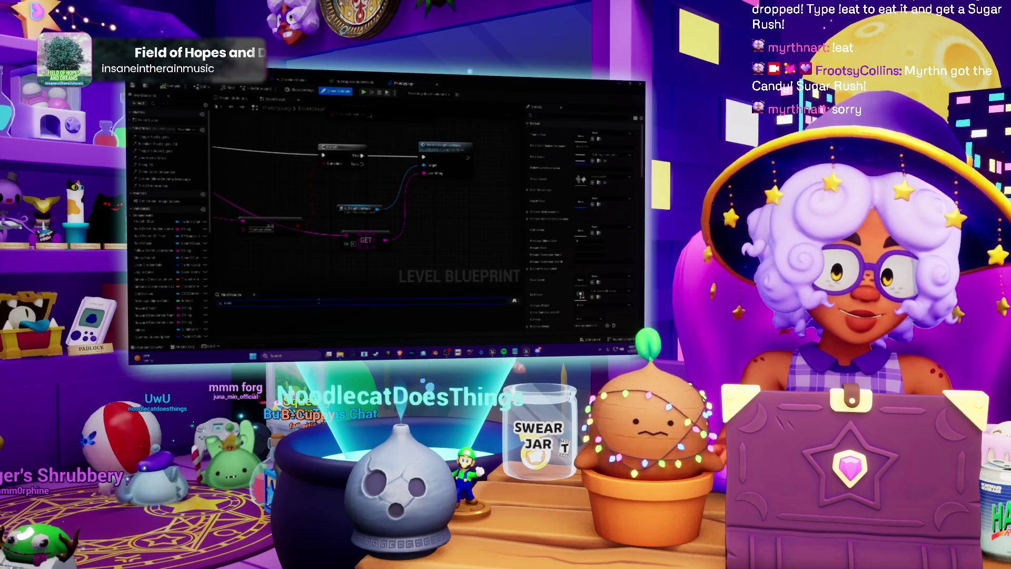
{"action": "mouse_move", "coordinate": [368, 210]}
{"action": "left_mouse_down"}
{"action": "mouse_move", "coordinate": [427, 188]}
{"action": "mouse_move", "coordinate": [426, 219]}
{"action": "mouse_move", "coordinate": [460, 213]}
{"action": "mouse_move", "coordinate": [331, 244]}
{"action": "left_mouse_up"}
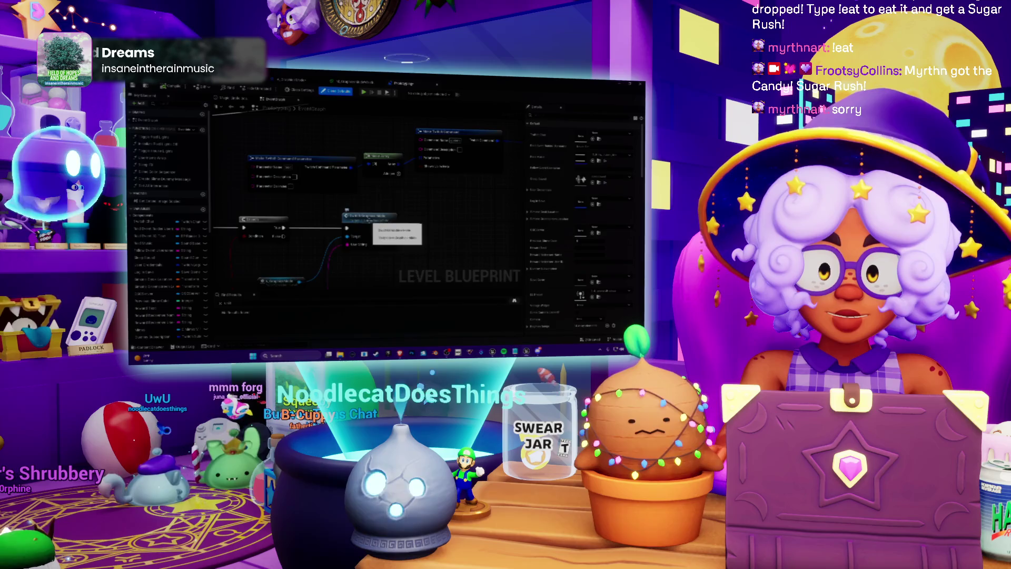
{"action": "double_click", "coordinate": [372, 225]}
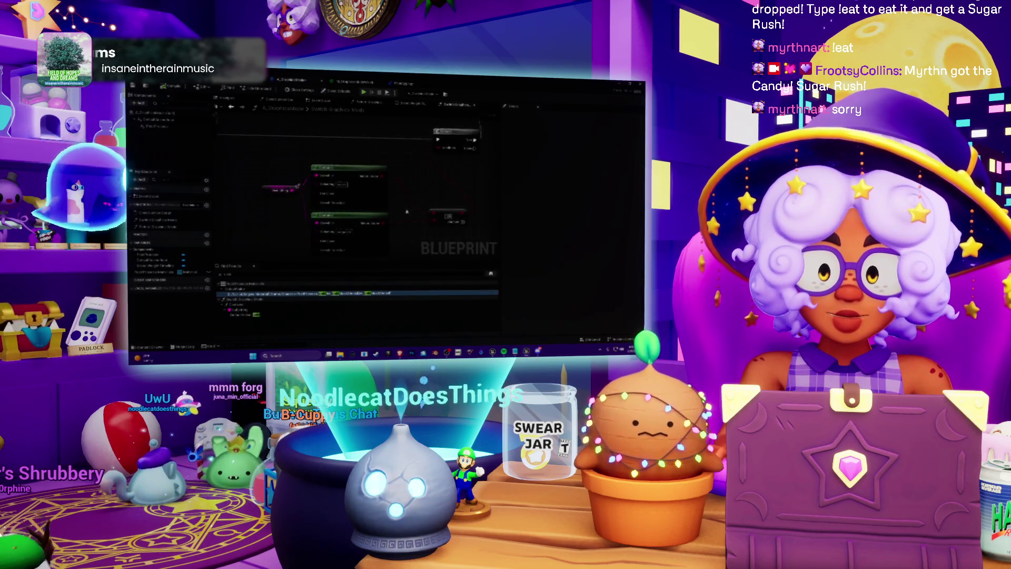
{"action": "scroll", "coordinate": [455, 223], "scroll_direction": "down", "scroll_amount": 3}
{"action": "scroll", "coordinate": [346, 217], "scroll_direction": "down", "scroll_amount": 3}
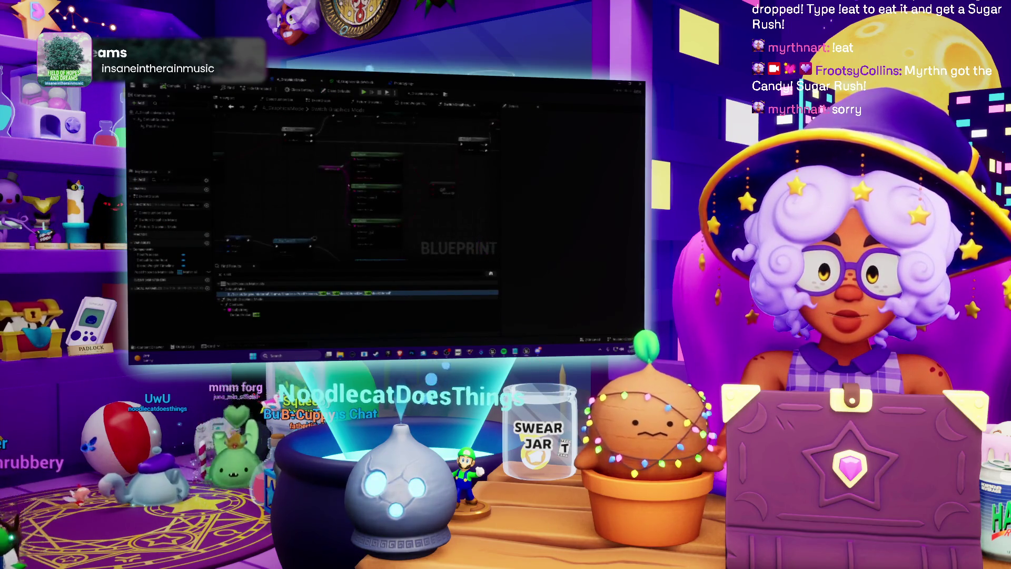
{"action": "scroll", "coordinate": [353, 133], "scroll_direction": "up", "scroll_amount": 2}
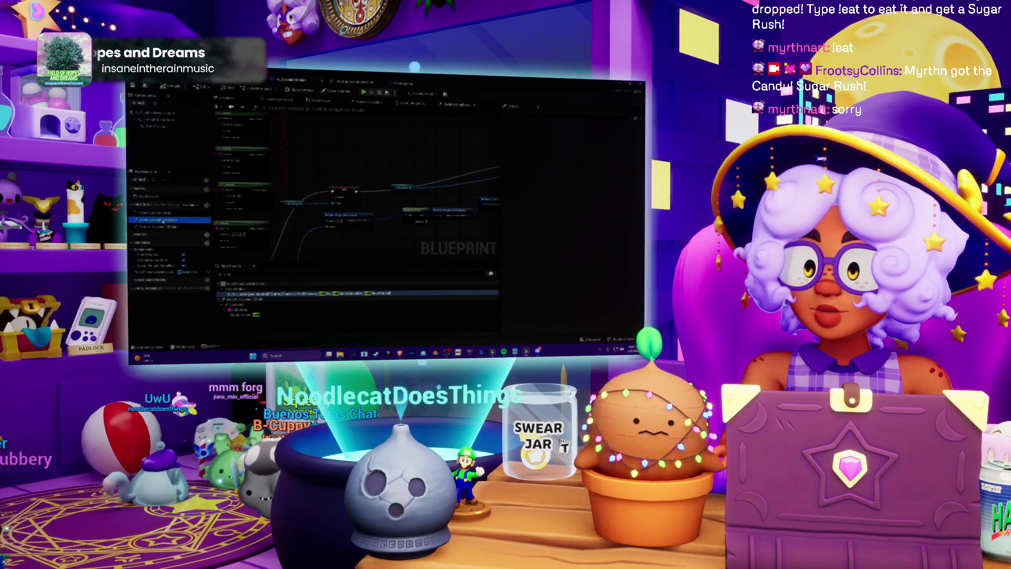
{"action": "left_click_drag", "start_coordinate": [276, 274], "coordinate": [311, 274]}
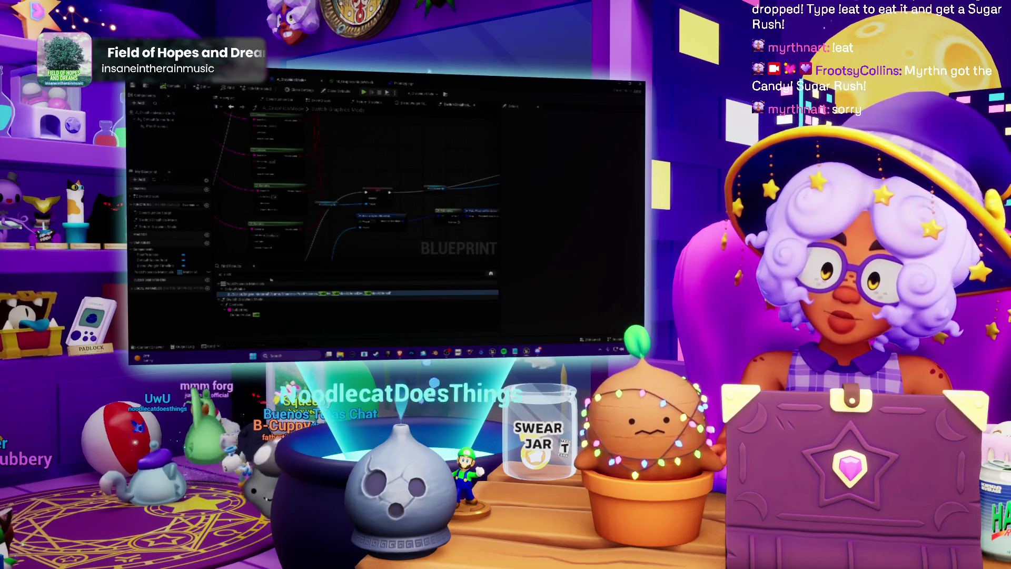
Find where the chosen variable is used, then return to the Level Blueprint graph
{"action": "double_click", "coordinate": [228, 274]}
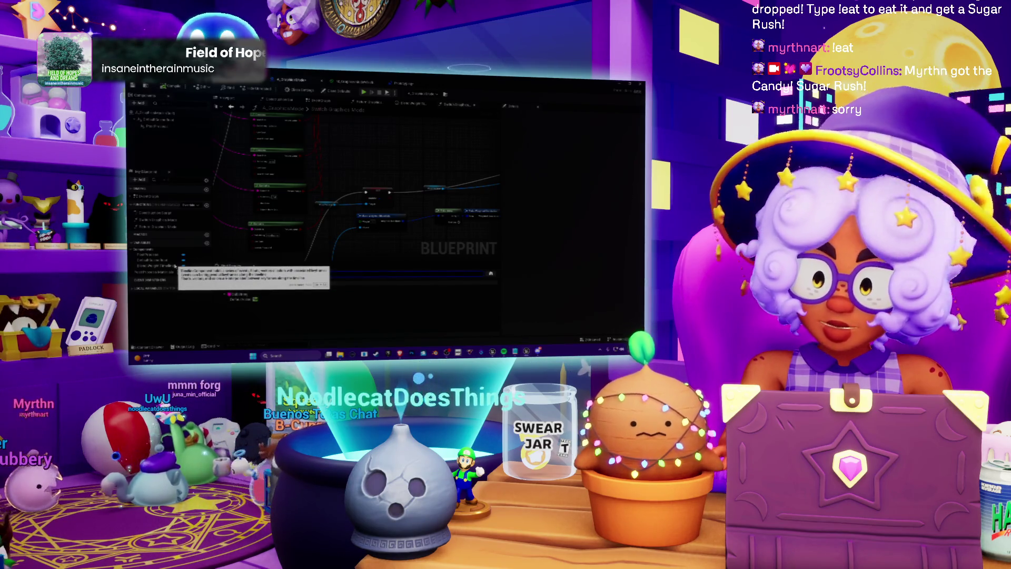
{"action": "double_click", "coordinate": [177, 268]}
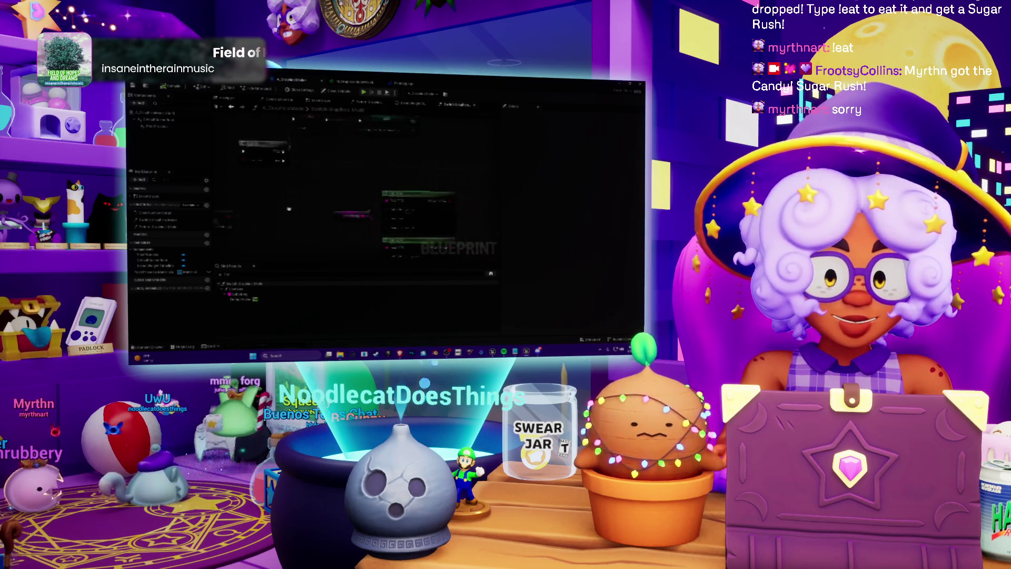
{"action": "scroll", "coordinate": [264, 216], "scroll_direction": "down", "scroll_amount": 3}
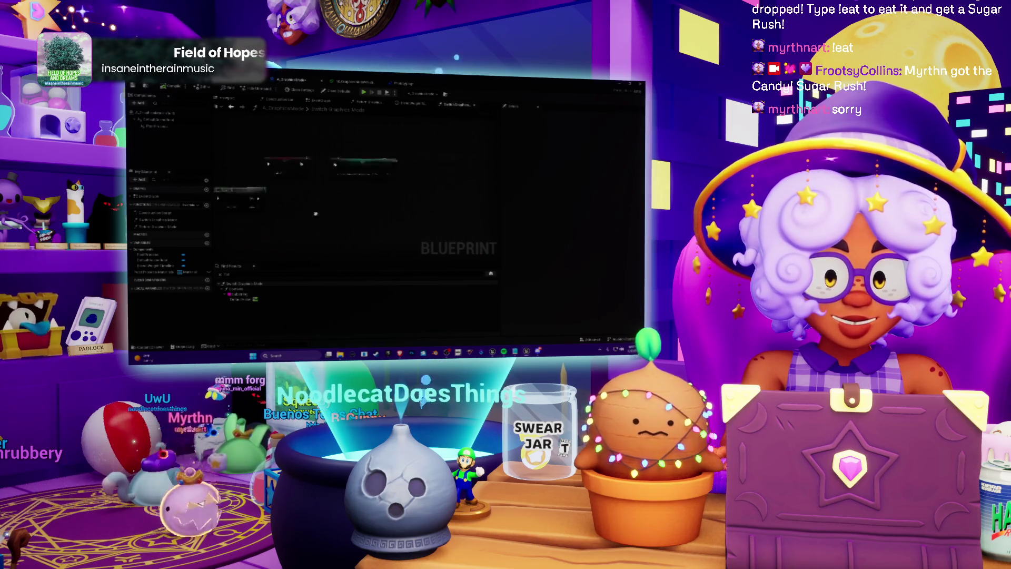
{"action": "scroll", "coordinate": [438, 196], "scroll_direction": "up", "scroll_amount": 3}
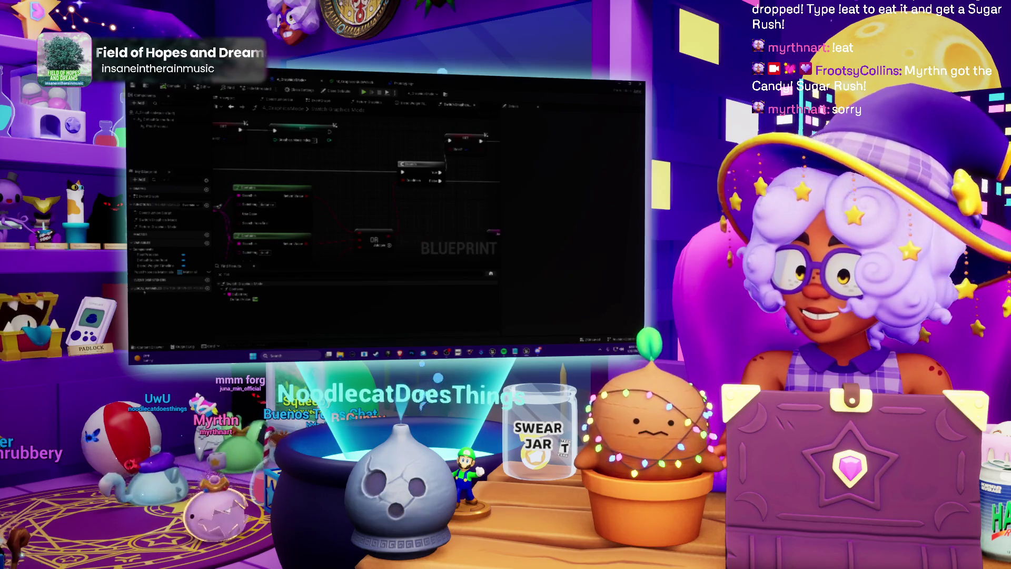
{"action": "left_click", "coordinate": [403, 87]}
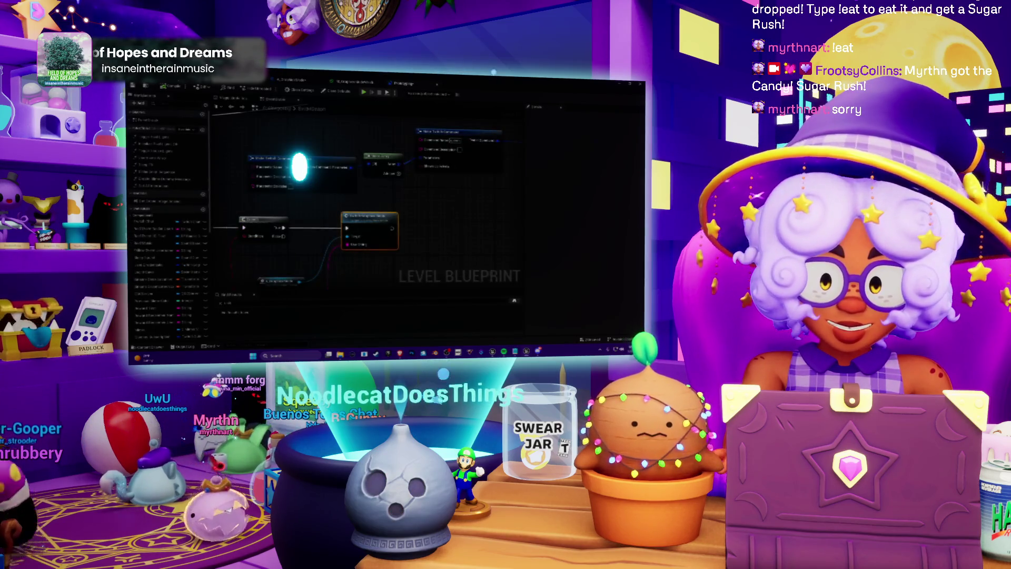
Open the material and add a TextureSample node wired to the material output
{"action": "key", "text": "ctrl+Tab"}
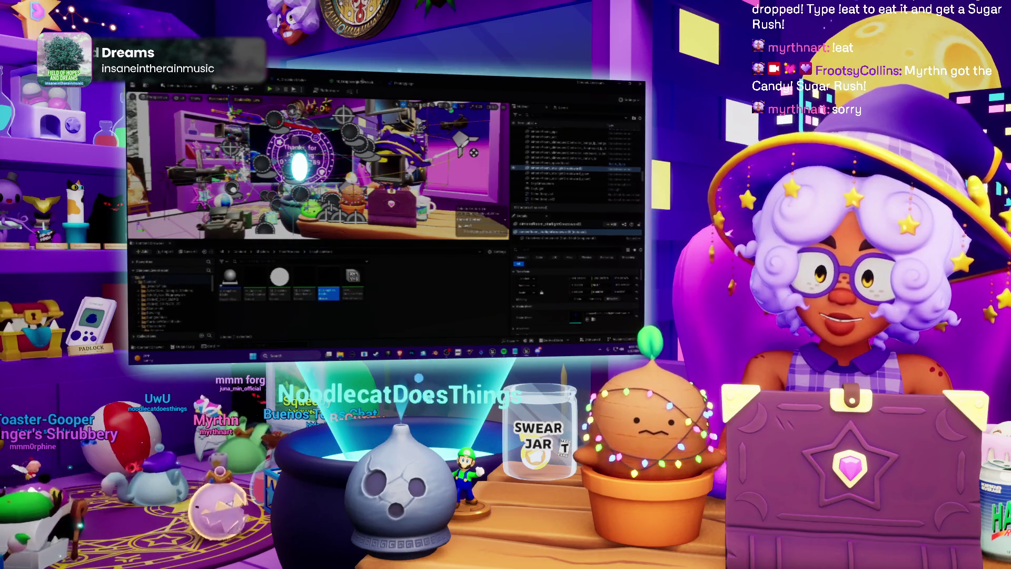
{"action": "left_click", "coordinate": [402, 86]}
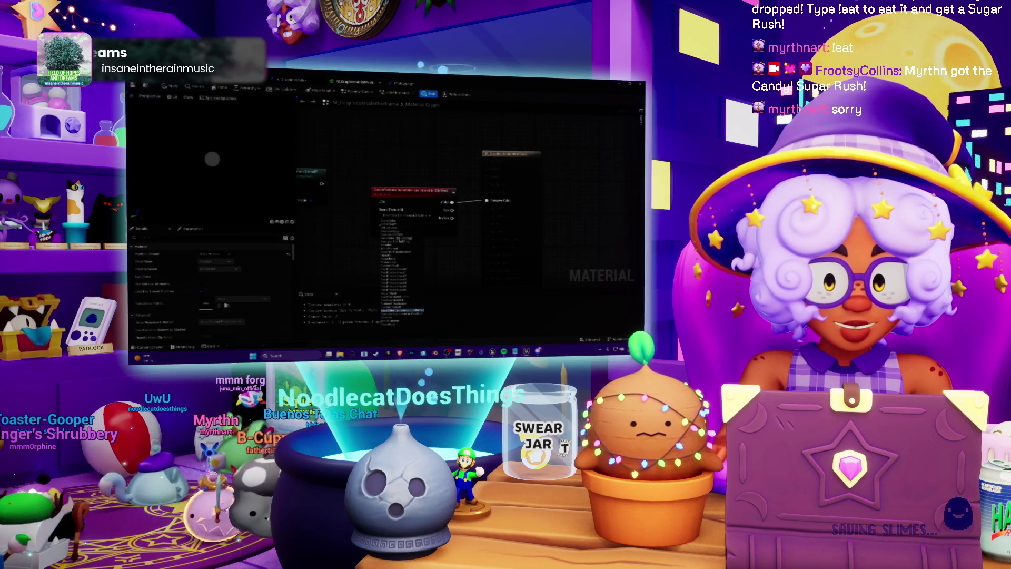
{"action": "left_click", "coordinate": [410, 311]}
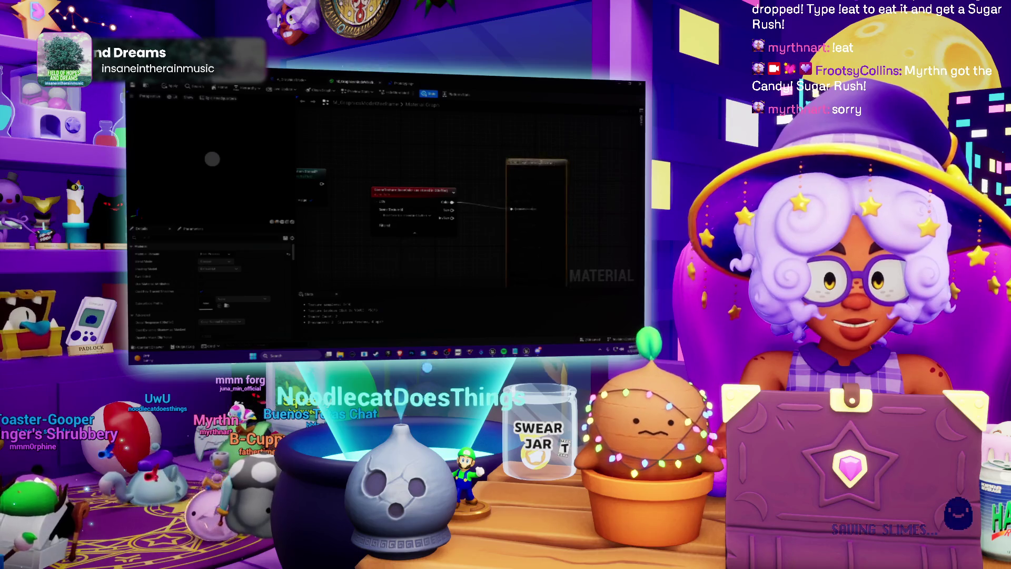
{"action": "scroll", "coordinate": [431, 189], "scroll_direction": "down", "scroll_amount": 2}
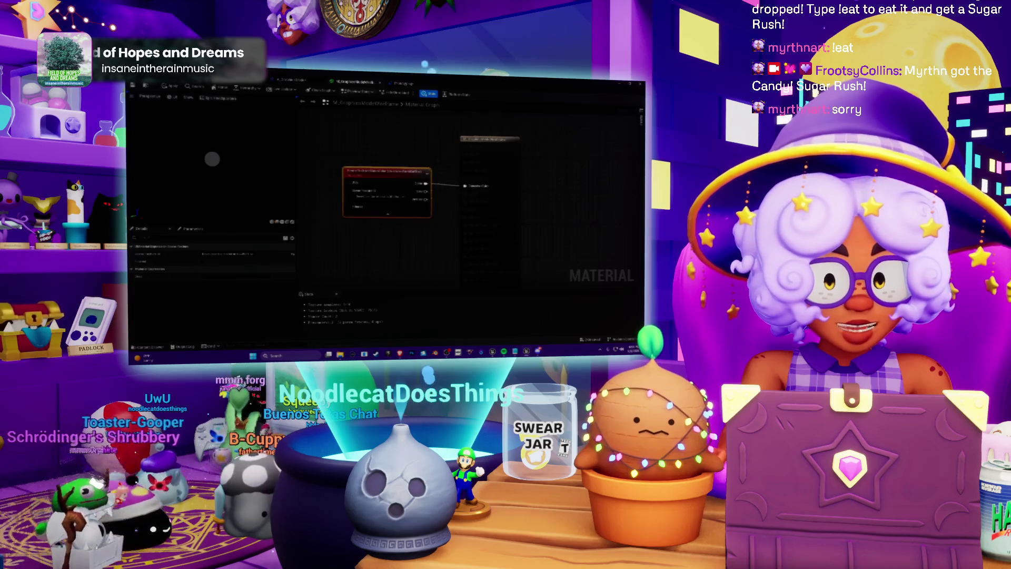
{"action": "left_click", "coordinate": [460, 172]}
{"action": "scroll", "coordinate": [460, 173], "scroll_direction": "down", "scroll_amount": 2}
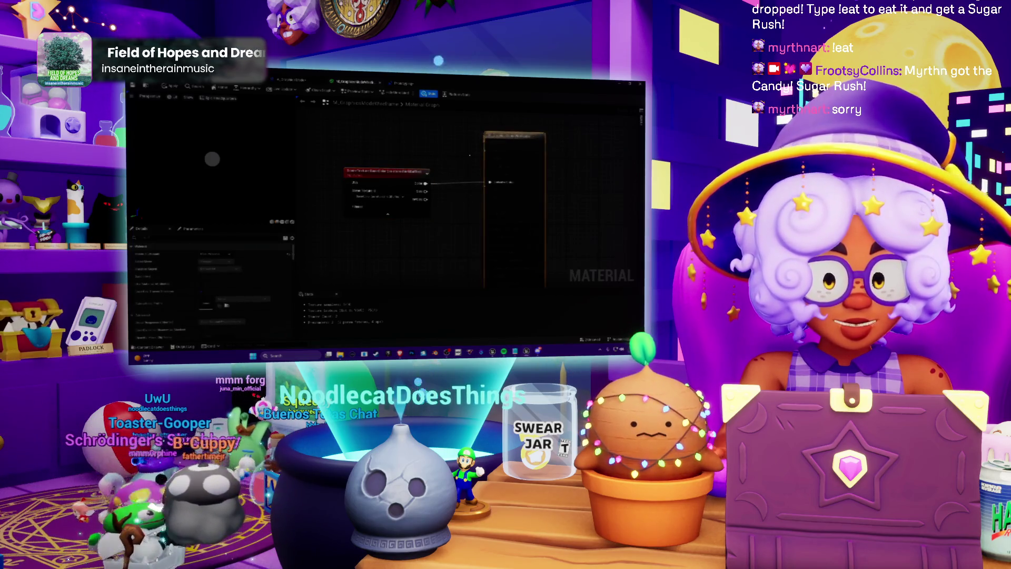
{"action": "left_click_drag", "start_coordinate": [365, 200], "coordinate": [394, 197]}
{"action": "scroll", "coordinate": [433, 184], "scroll_direction": "up", "scroll_amount": 2}
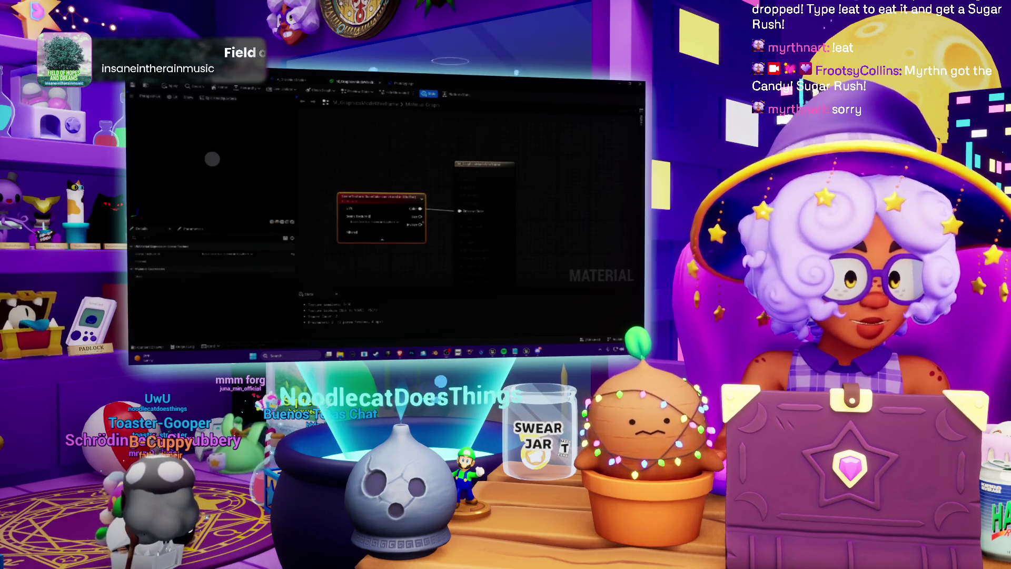
{"action": "left_click_drag", "start_coordinate": [400, 264], "coordinate": [419, 256]}
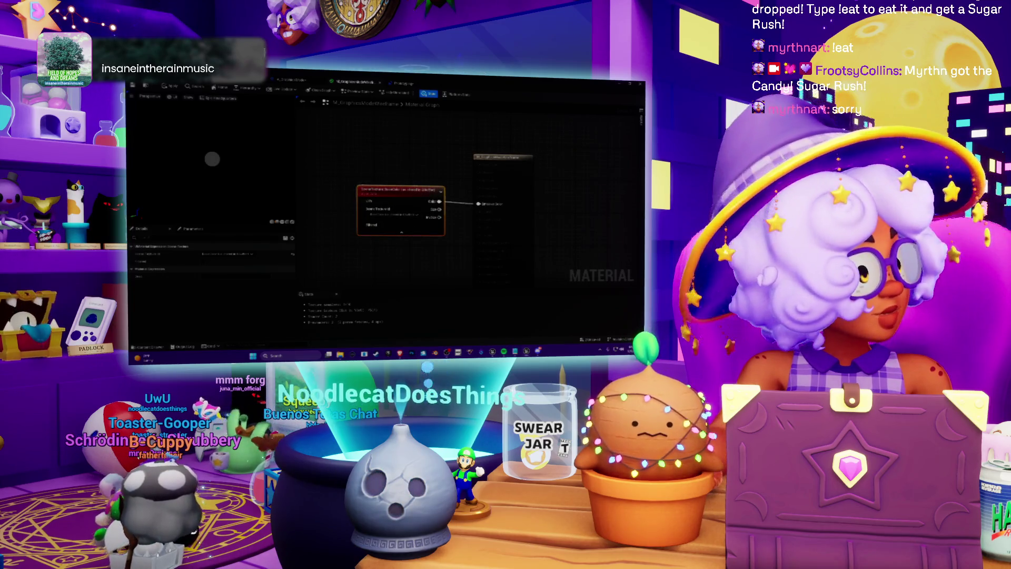
{"action": "left_click_drag", "start_coordinate": [403, 155], "coordinate": [438, 139]}
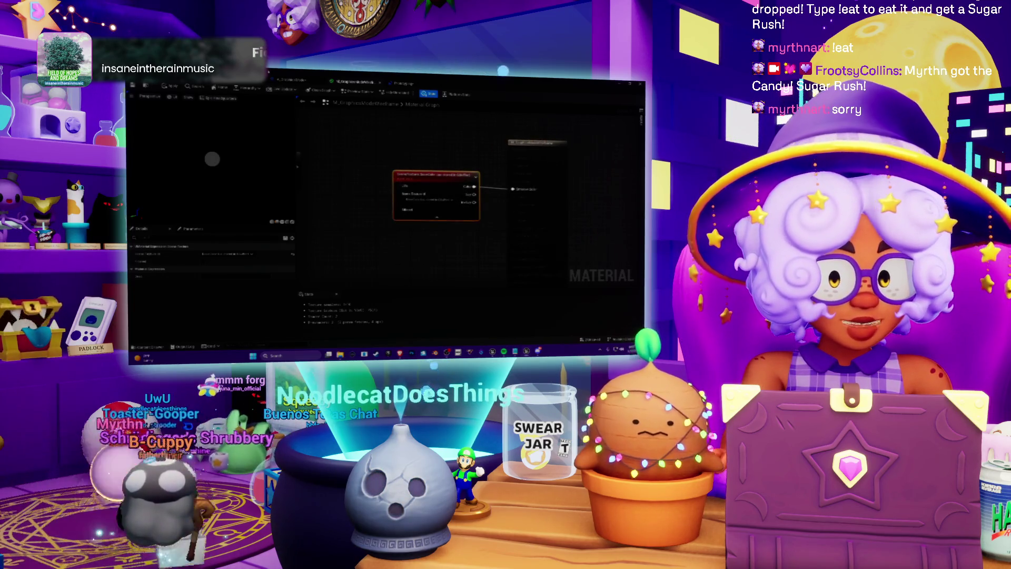
Back in the Blueprint editor, pan left to reveal more nodes
{"action": "key", "text": "alt+Tab"}
{"action": "left_click_drag", "start_coordinate": [316, 211], "coordinate": [434, 190]}
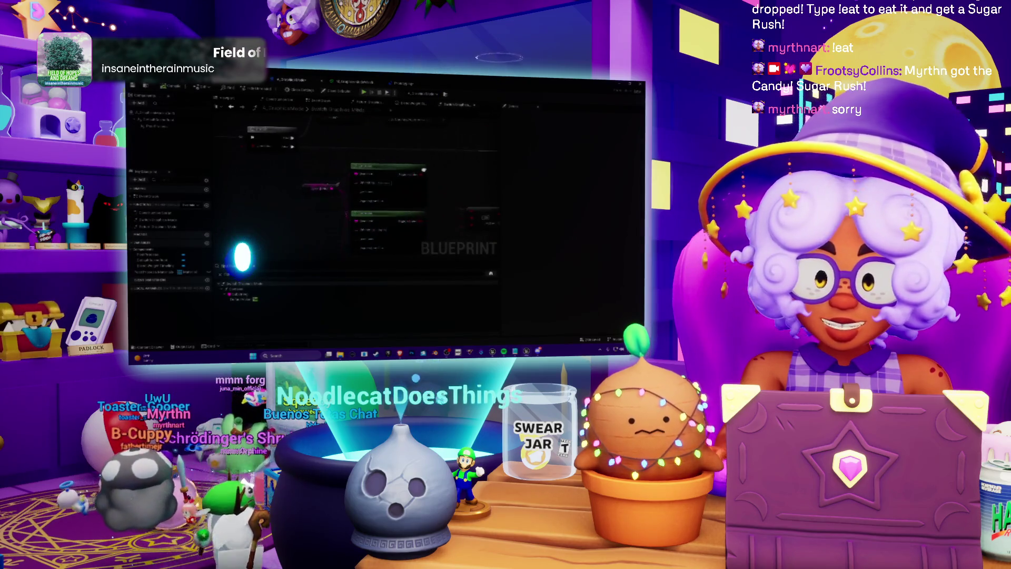
{"action": "left_click_drag", "start_coordinate": [305, 204], "coordinate": [497, 211]}
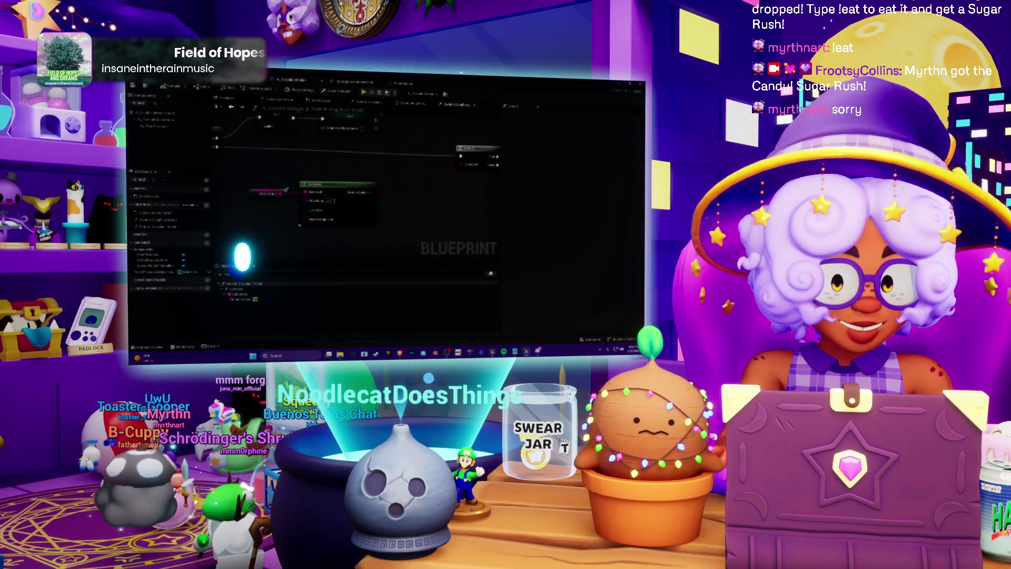
Glance at the level viewport, then come back to the Level Blueprint graph
{"action": "key", "text": "alt+Tab"}
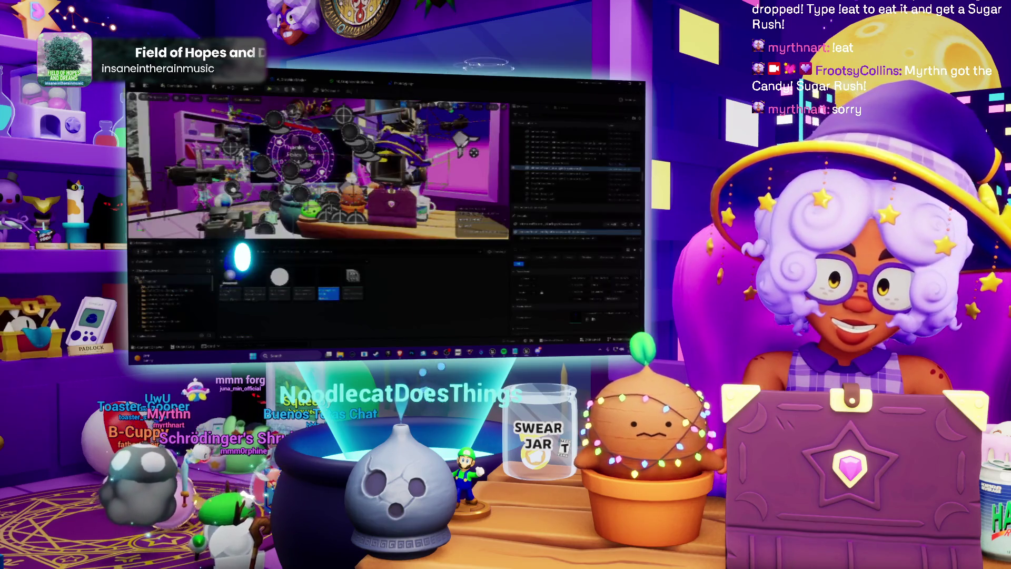
{"action": "key", "text": "alt+Tab"}
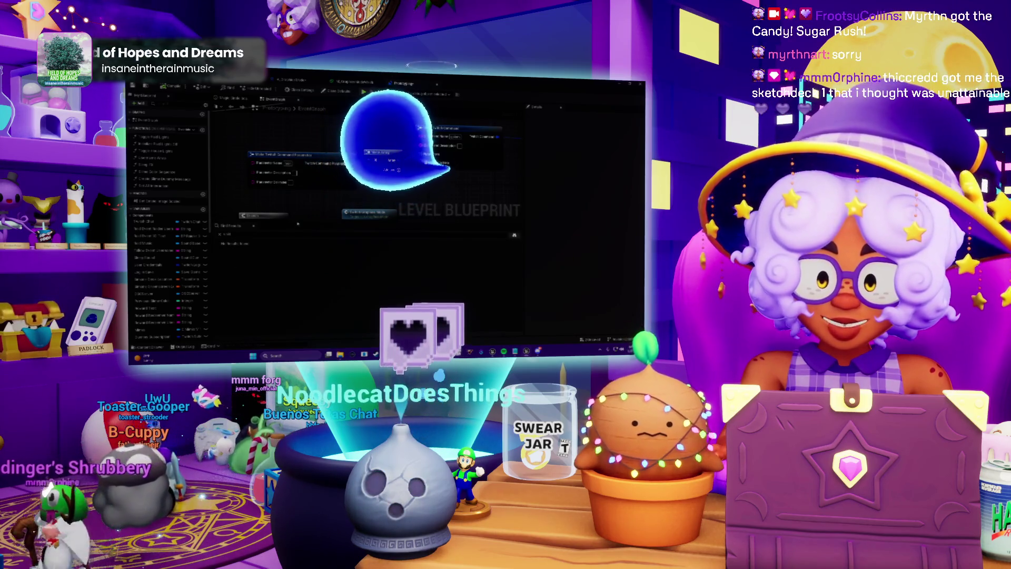
Enlarge the graph panel, search the Blueprint, and open the Switch Graphics Mode function
{"action": "left_click_drag", "start_coordinate": [297, 221], "coordinate": [293, 258]}
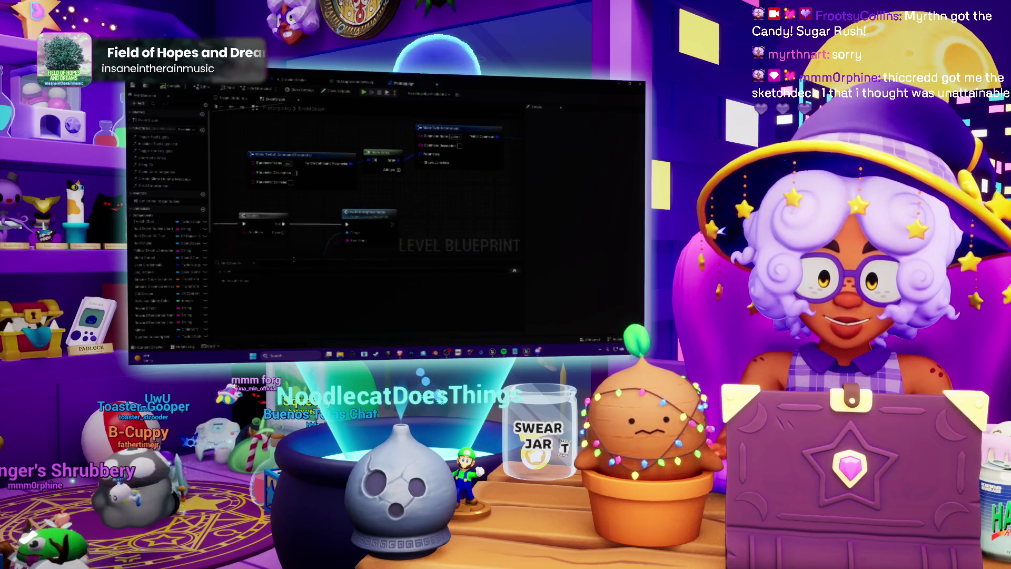
{"action": "scroll", "coordinate": [293, 259], "scroll_direction": "down", "scroll_amount": 2}
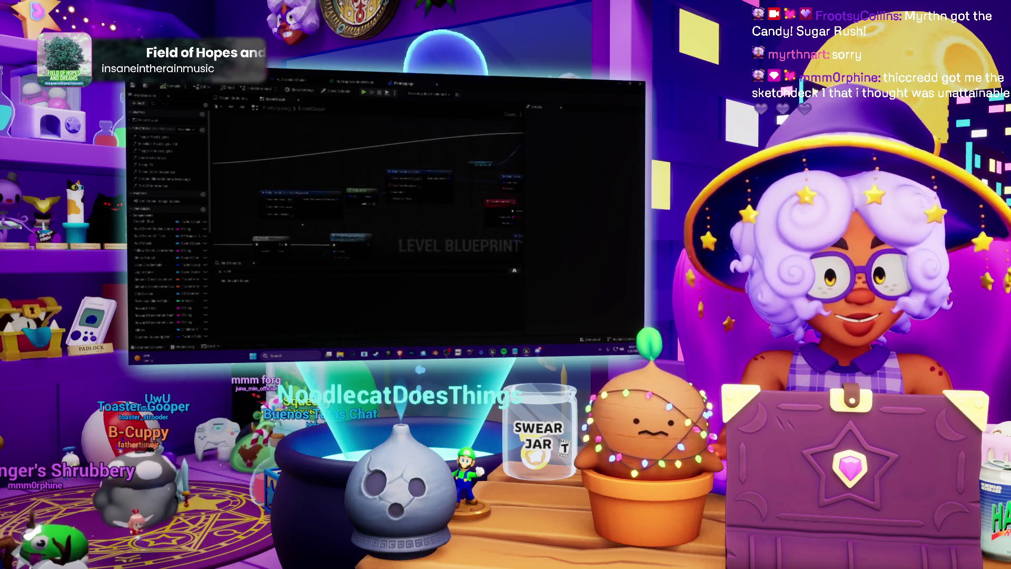
{"action": "scroll", "coordinate": [302, 225], "scroll_direction": "up", "scroll_amount": 2}
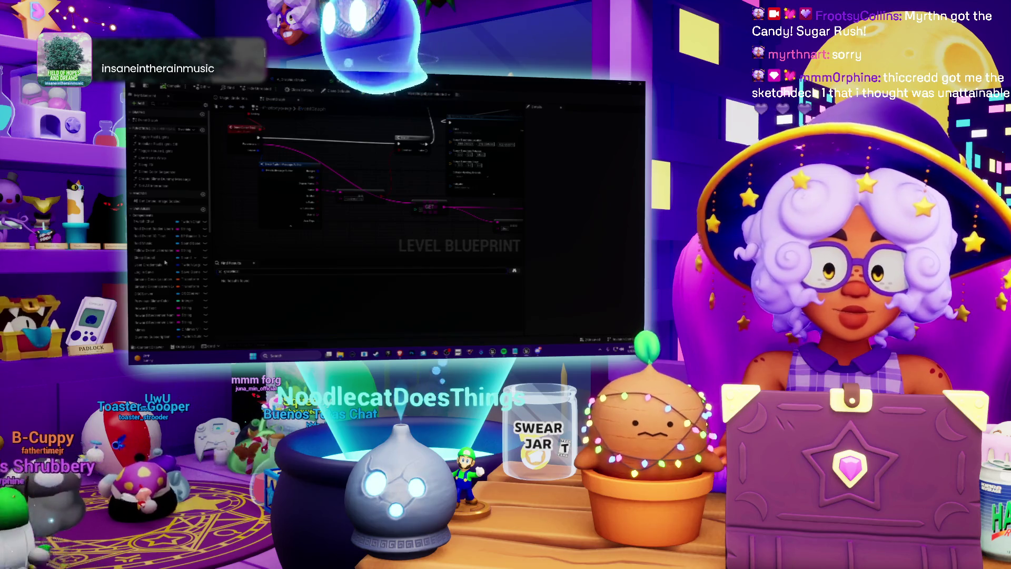
{"action": "key", "text": "Return"}
{"action": "left_click", "coordinate": [248, 285]}
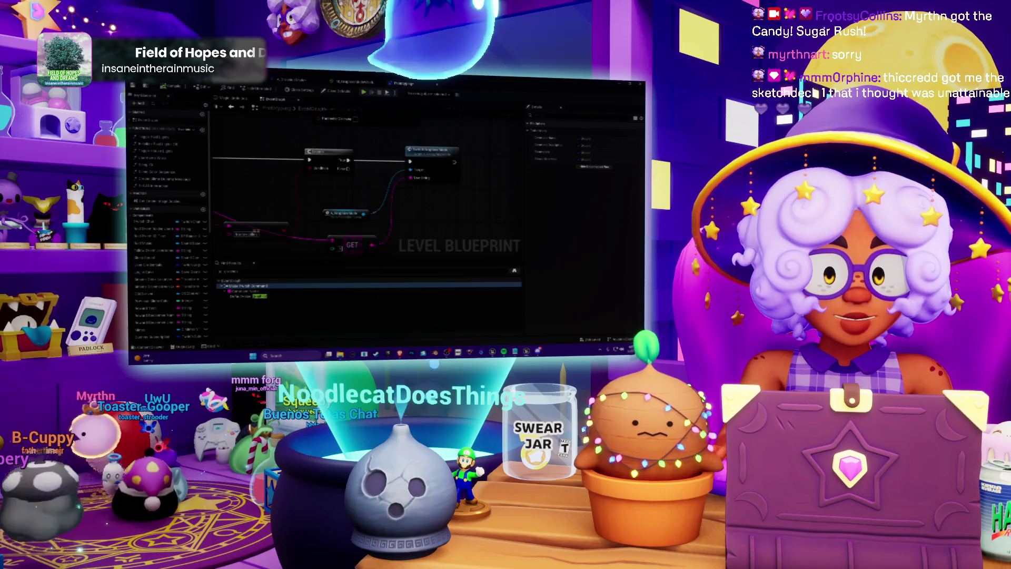
{"action": "double_click", "coordinate": [430, 151]}
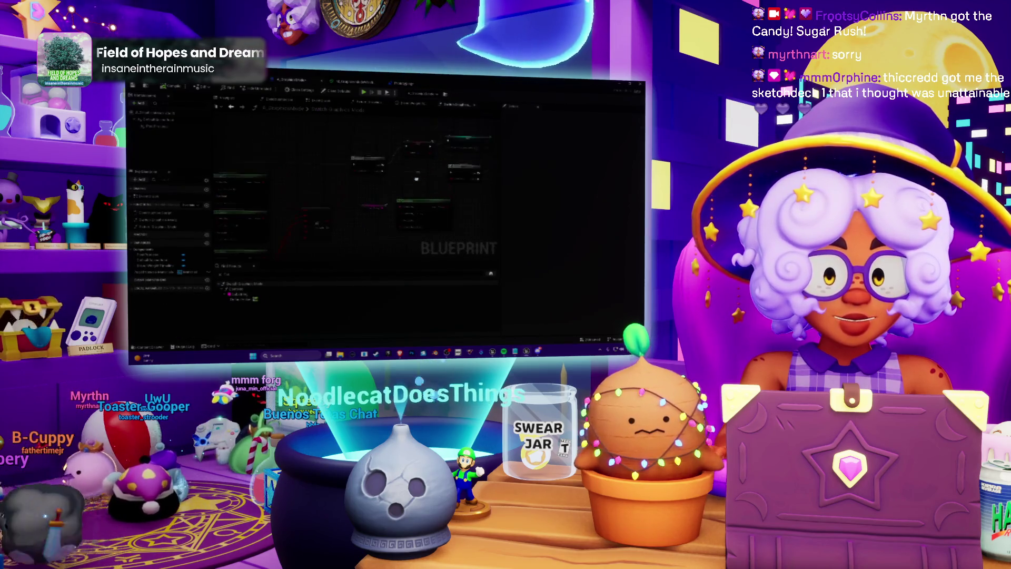
Zoom and pan around the Switch Graphics Mode function graph to inspect its nodes
{"action": "scroll", "coordinate": [416, 179], "scroll_direction": "up", "scroll_amount": 3}
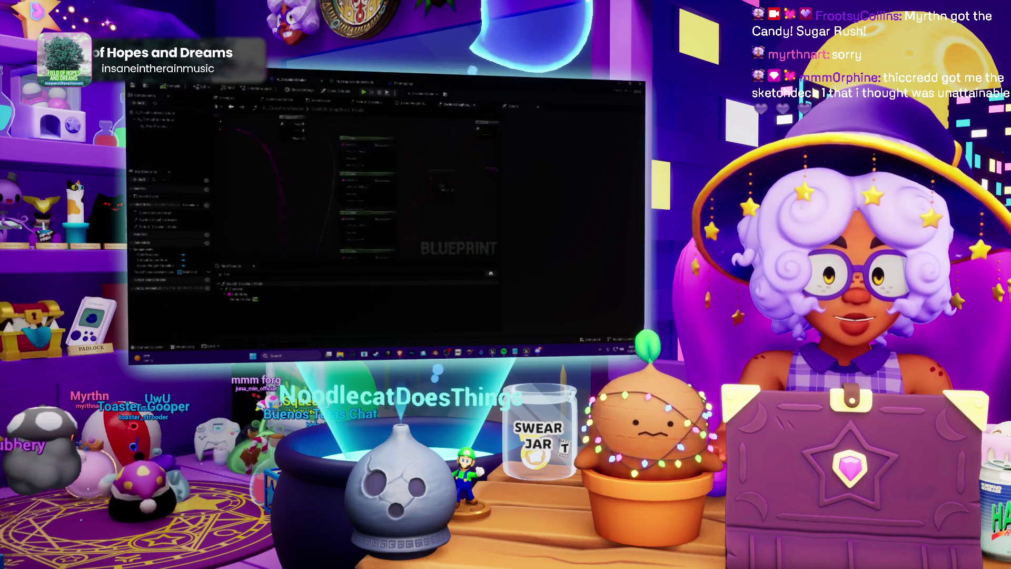
{"action": "scroll", "coordinate": [359, 184], "scroll_direction": "down", "scroll_amount": 3}
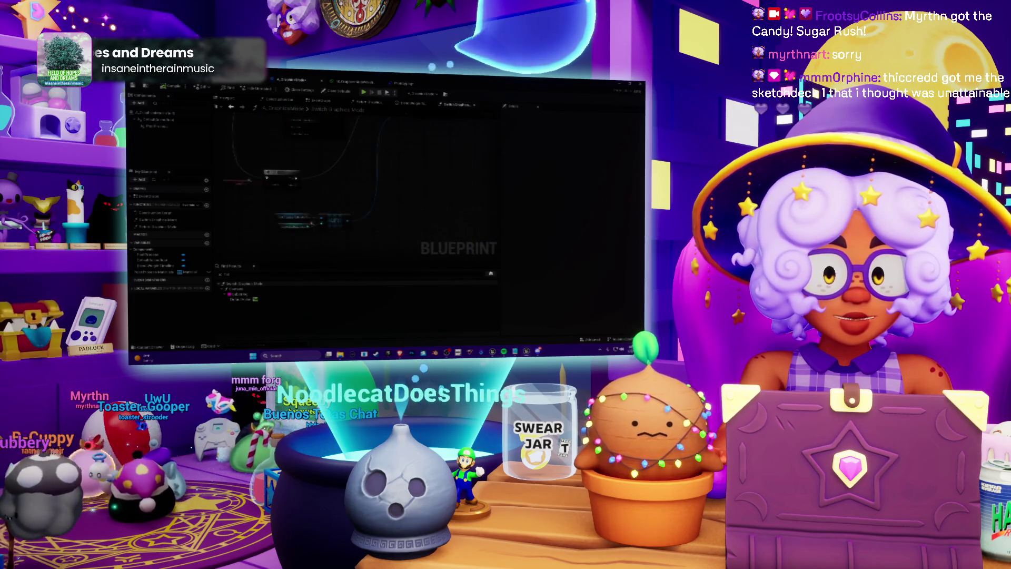
{"action": "scroll", "coordinate": [359, 185], "scroll_direction": "up", "scroll_amount": 2}
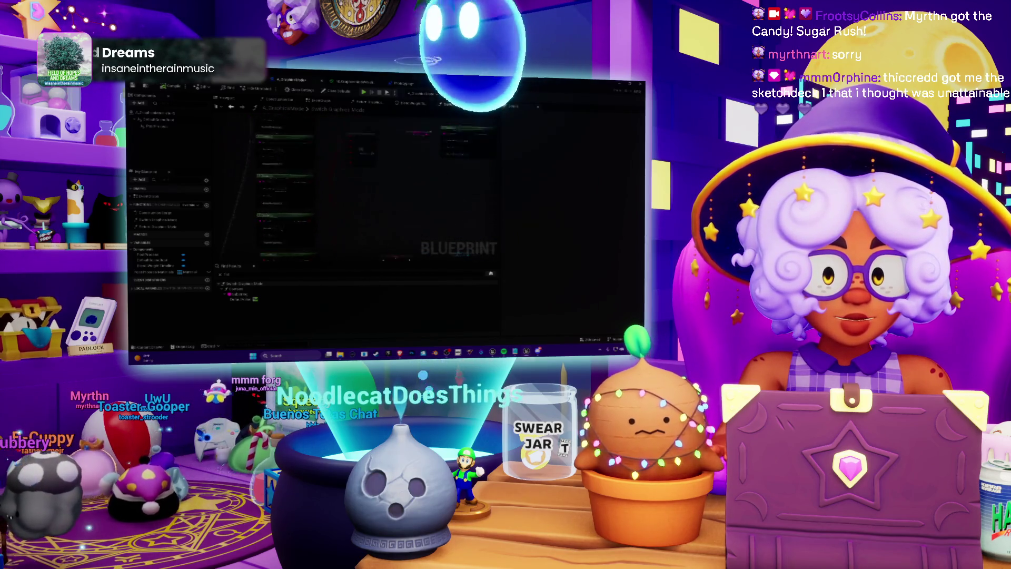
{"action": "scroll", "coordinate": [378, 179], "scroll_direction": "down", "scroll_amount": 2}
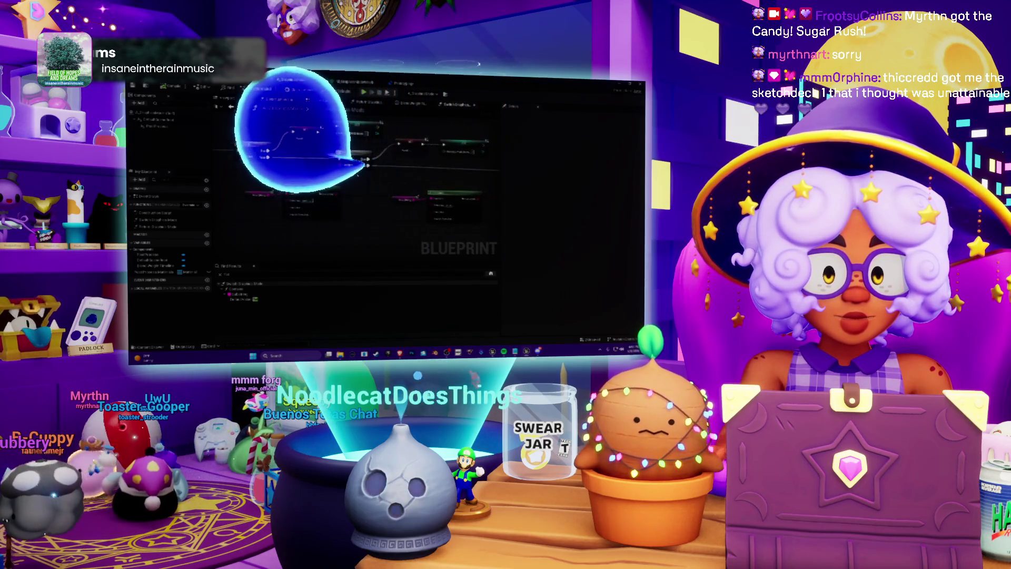
{"action": "scroll", "coordinate": [357, 174], "scroll_direction": "up", "scroll_amount": 1}
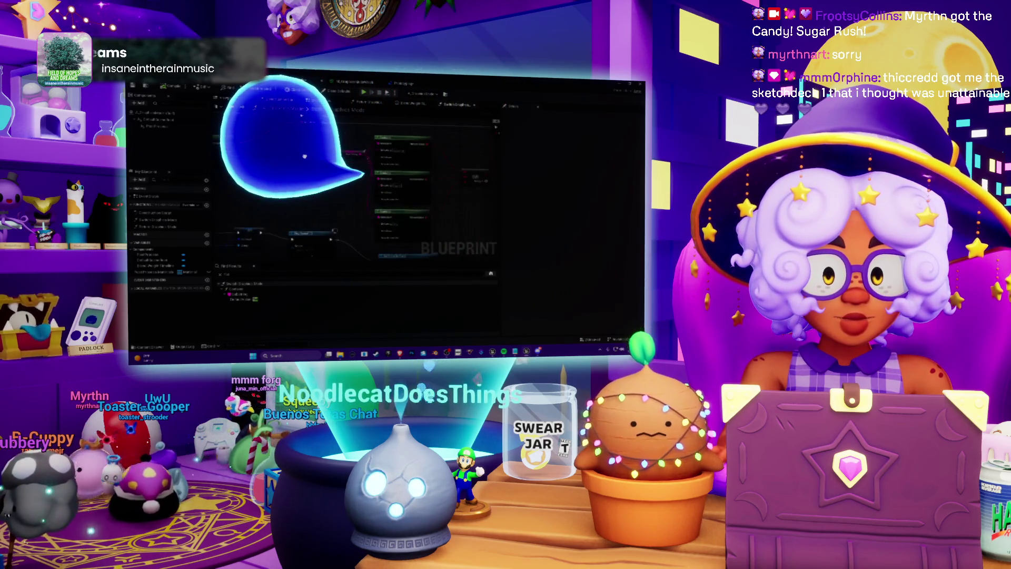
{"action": "mouse_move", "coordinate": [268, 155]}
{"action": "left_mouse_down"}
{"action": "mouse_move", "coordinate": [332, 225]}
{"action": "mouse_move", "coordinate": [283, 249]}
{"action": "mouse_move", "coordinate": [417, 218]}
{"action": "mouse_move", "coordinate": [339, 217]}
{"action": "left_mouse_up"}
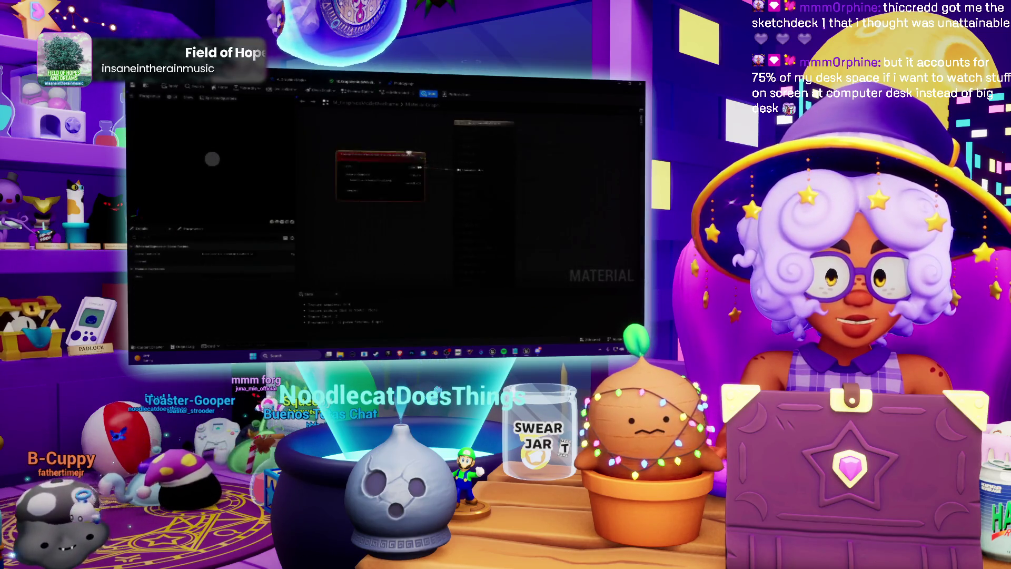
Nudge the TextureSample node right, then pan through the actor Blueprint's event graph
{"action": "left_click", "coordinate": [500, 132]}
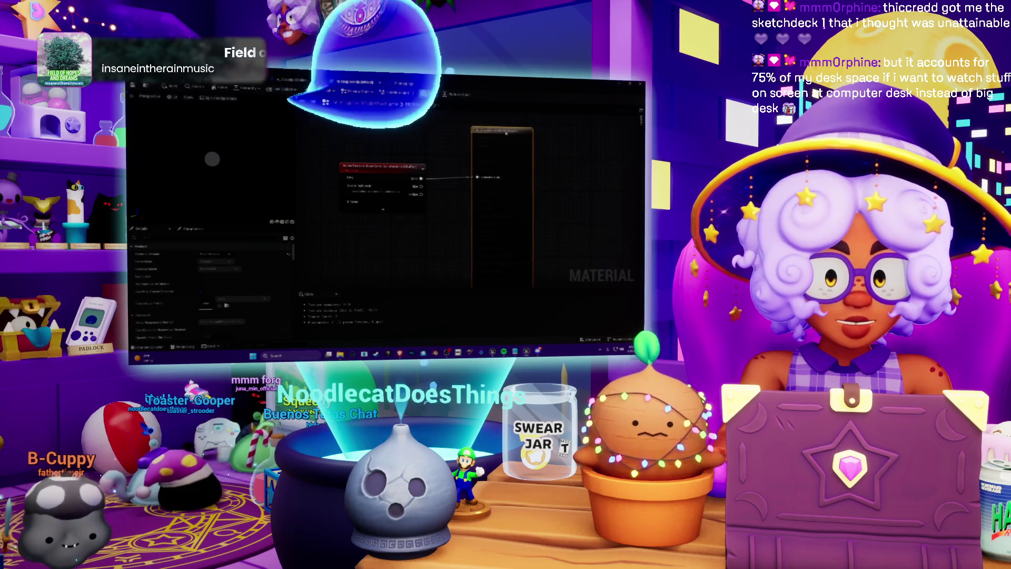
{"action": "left_click_drag", "start_coordinate": [382, 166], "coordinate": [398, 160]}
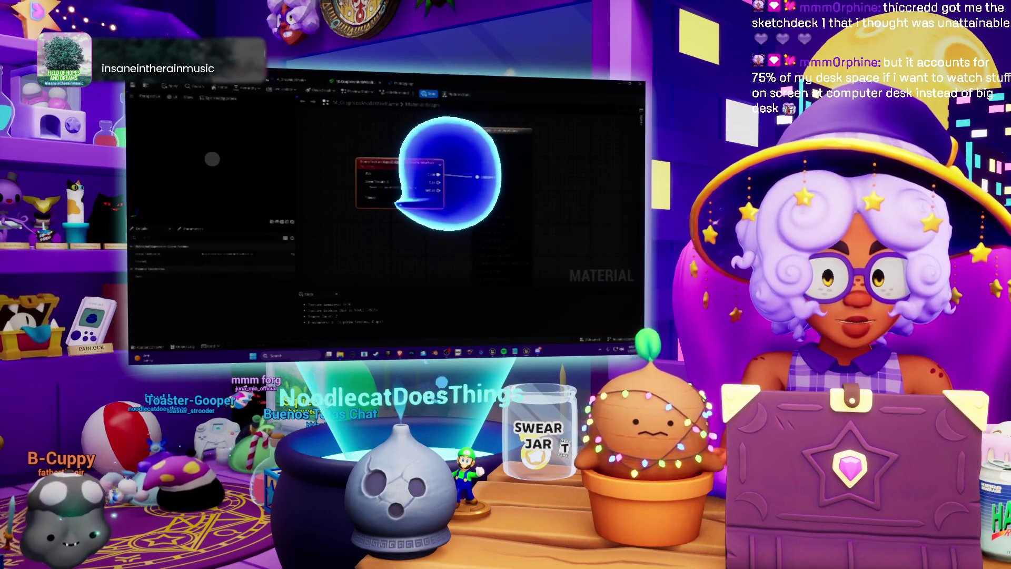
{"action": "left_click", "coordinate": [287, 81]}
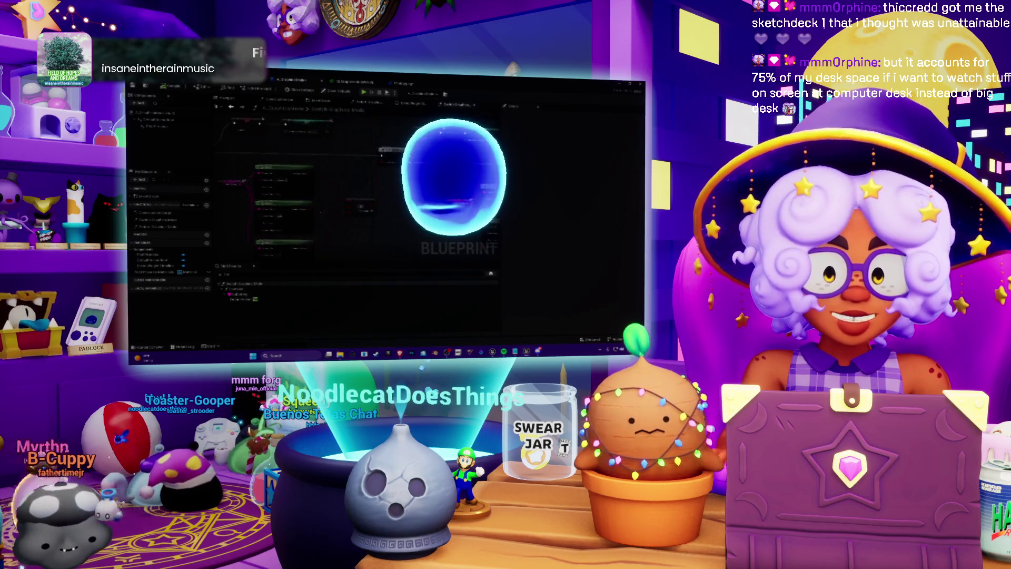
{"action": "scroll", "coordinate": [351, 197], "scroll_direction": "down", "scroll_amount": 2}
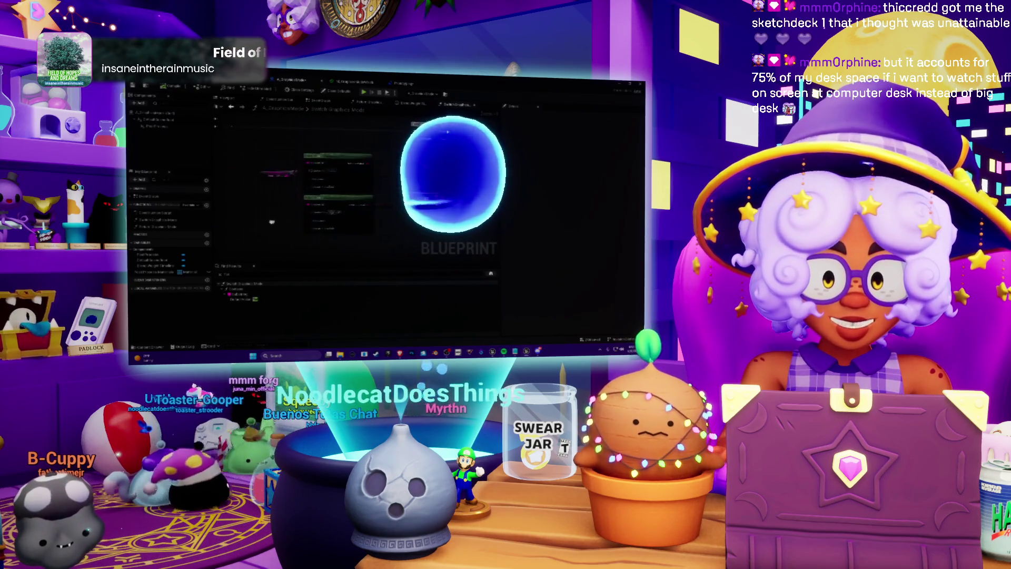
{"action": "left_click_drag", "start_coordinate": [272, 222], "coordinate": [238, 250]}
{"action": "scroll", "coordinate": [354, 216], "scroll_direction": "down", "scroll_amount": 2}
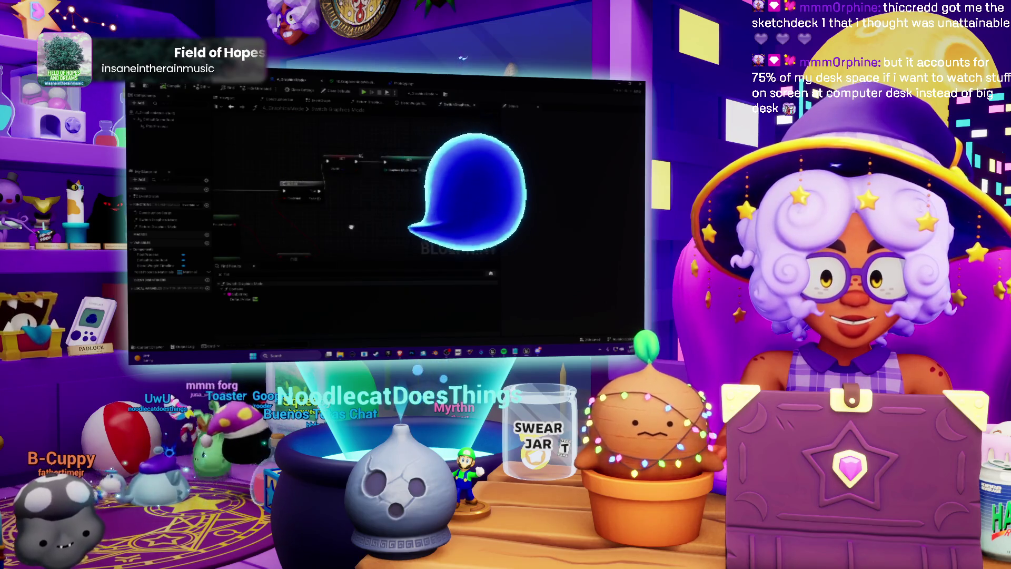
{"action": "scroll", "coordinate": [354, 216], "scroll_direction": "up", "scroll_amount": 3}
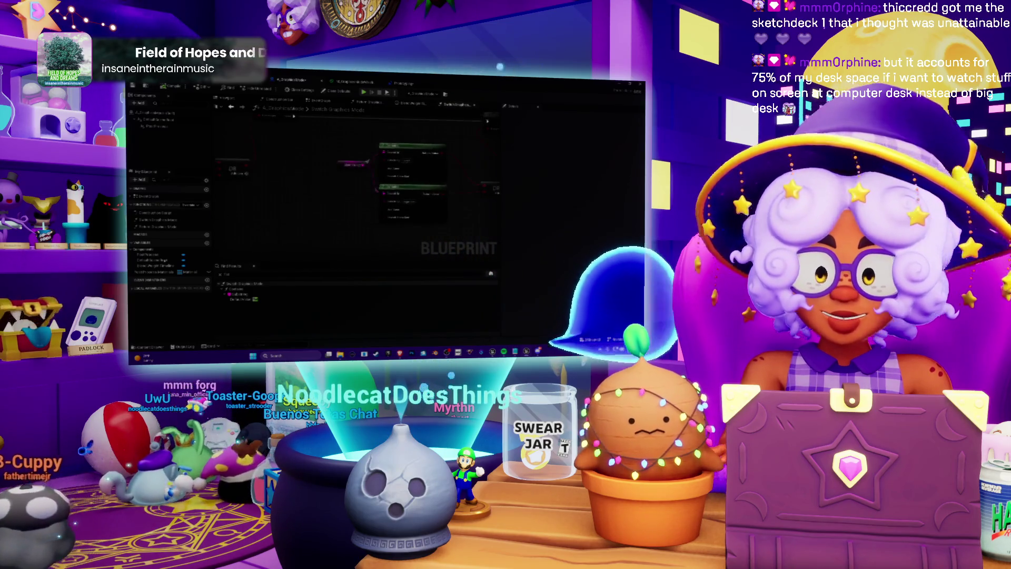
View a My Blueprint member's Details, follow the node chain, then return to the level editor
{"action": "left_click", "coordinate": [154, 272]}
{"action": "left_click", "coordinate": [516, 282]}
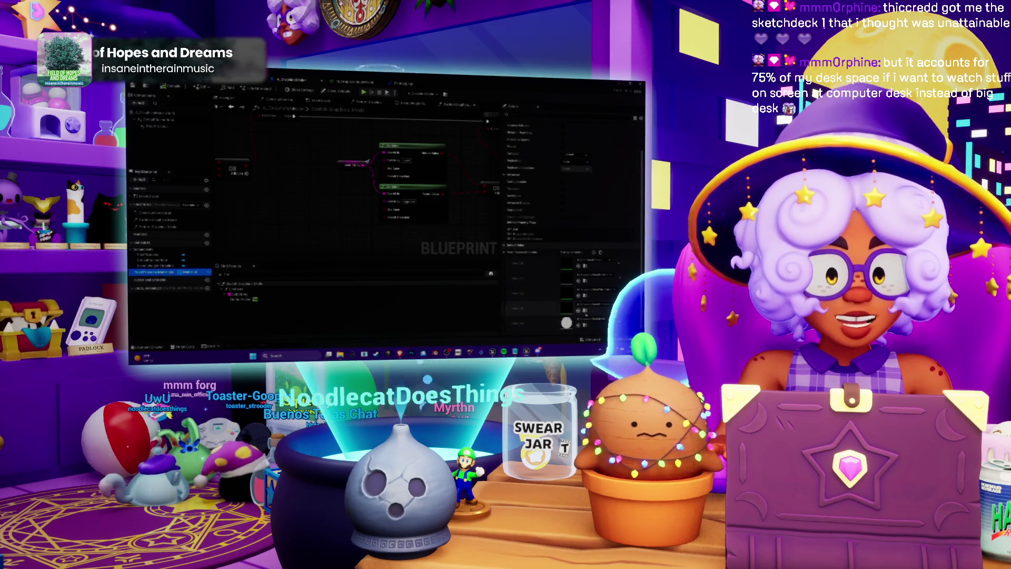
{"action": "left_click_drag", "start_coordinate": [462, 210], "coordinate": [304, 254]}
{"action": "mouse_move", "coordinate": [228, 132]}
{"action": "left_mouse_down"}
{"action": "mouse_move", "coordinate": [454, 173]}
{"action": "mouse_move", "coordinate": [387, 199]}
{"action": "mouse_move", "coordinate": [290, 199]}
{"action": "mouse_move", "coordinate": [292, 190]}
{"action": "left_mouse_up"}
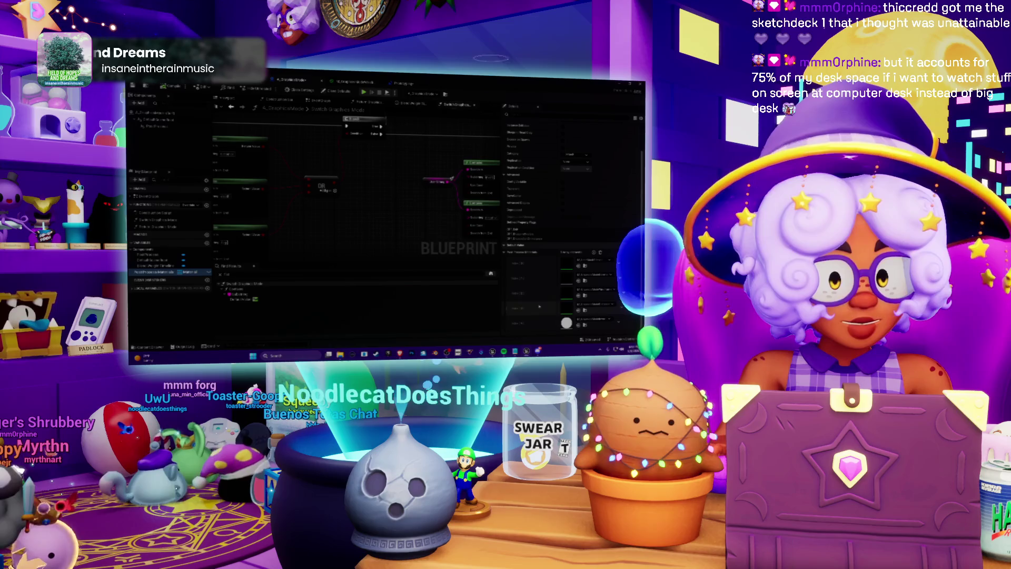
{"action": "left_click", "coordinate": [403, 83]}
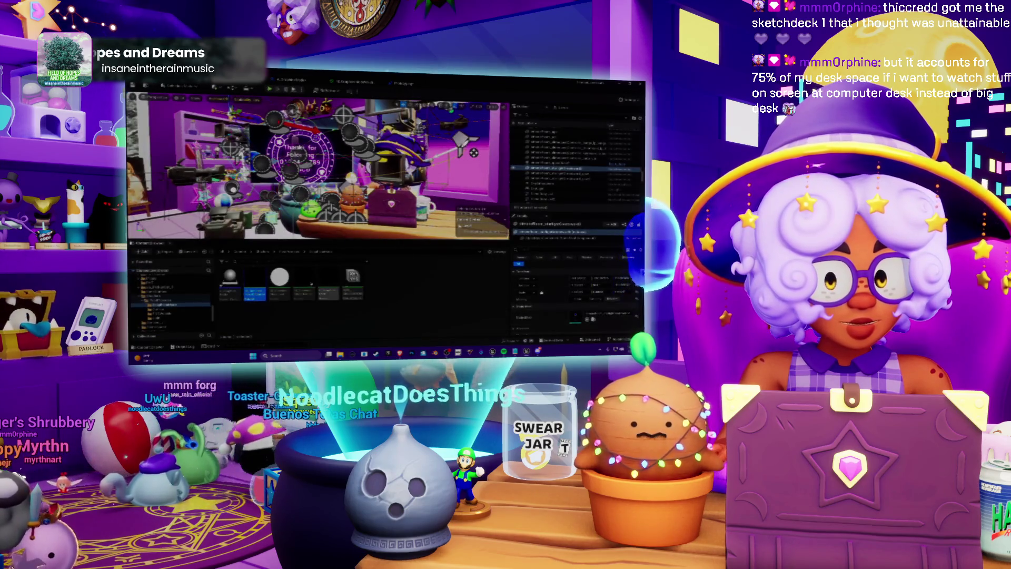
Open the post-process material asset from the Content Browser in the Material Editor
{"action": "double_click", "coordinate": [253, 281]}
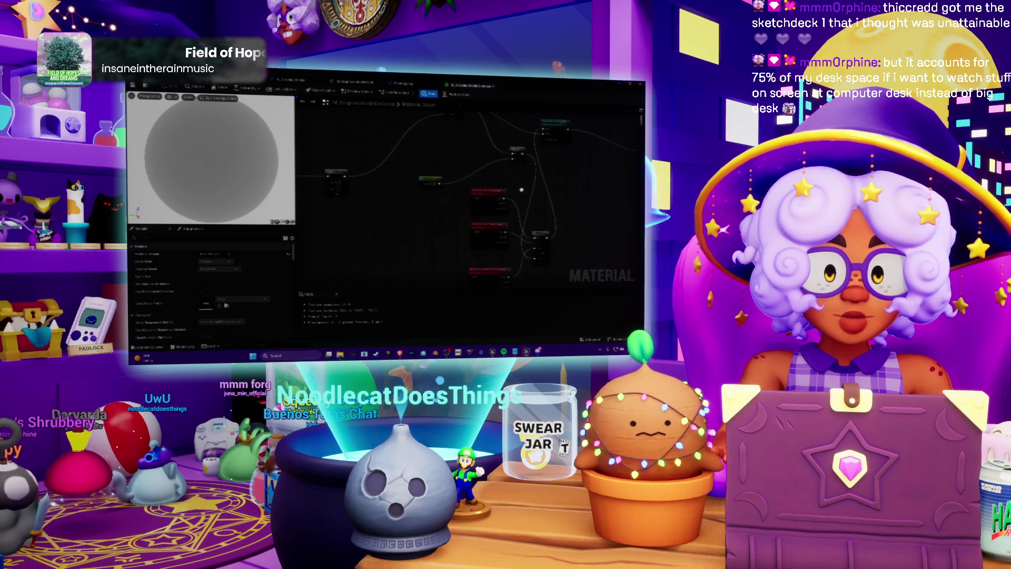
{"action": "scroll", "coordinate": [182, 145], "scroll_direction": "down", "scroll_amount": 3}
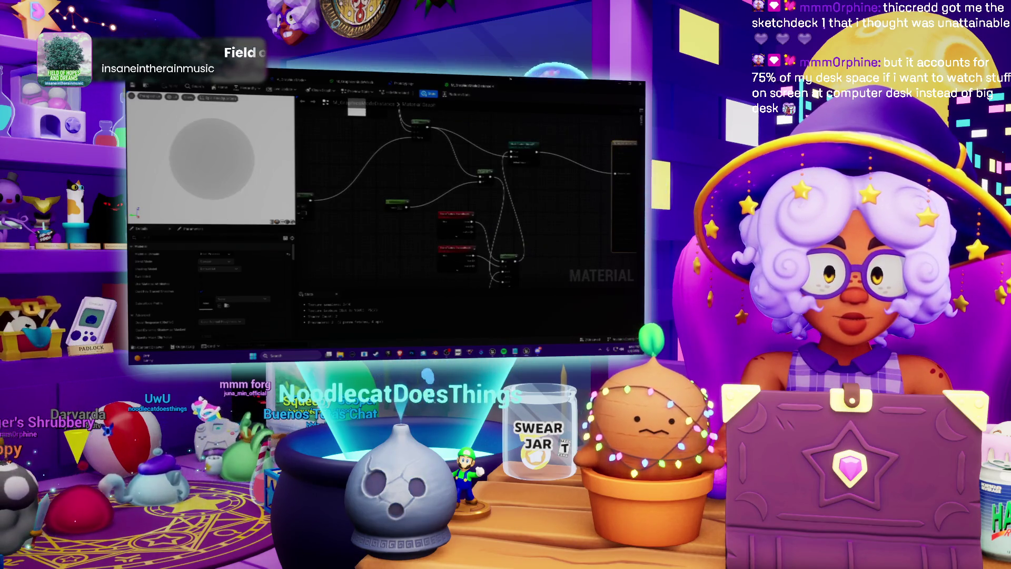
{"action": "key", "text": "alt+Tab"}
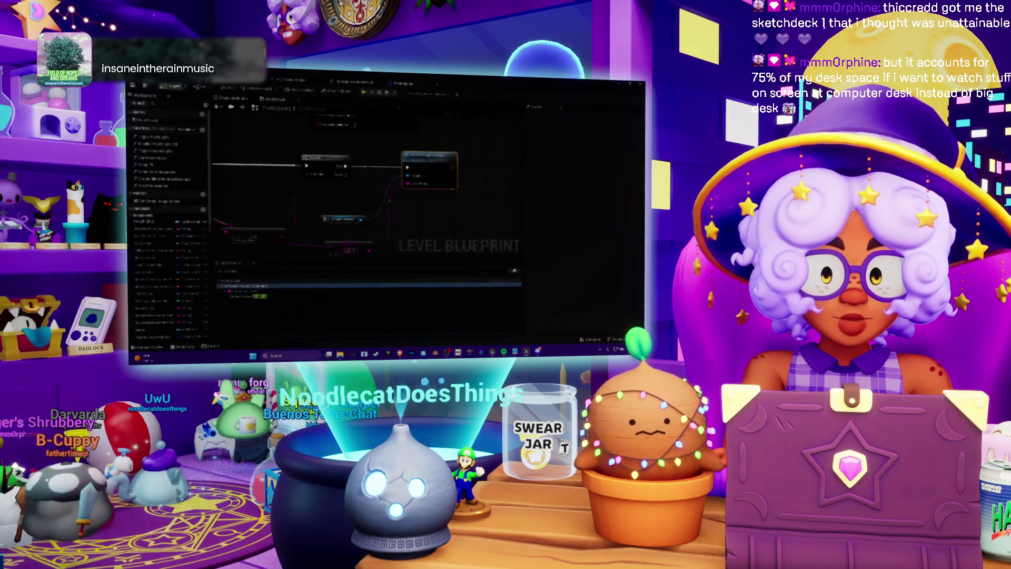
Pan and zoom through the Level Blueprint event graph to inspect its GET node chain
{"action": "left_click_drag", "start_coordinate": [352, 196], "coordinate": [420, 156]}
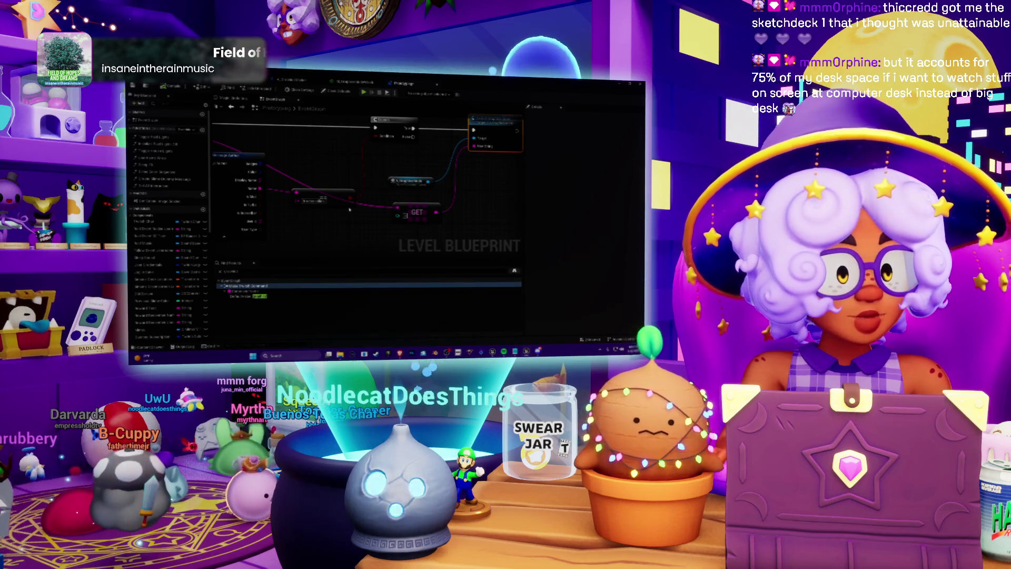
{"action": "mouse_move", "coordinate": [349, 210]}
{"action": "left_mouse_down"}
{"action": "mouse_move", "coordinate": [404, 231]}
{"action": "mouse_move", "coordinate": [338, 201]}
{"action": "mouse_move", "coordinate": [401, 137]}
{"action": "left_mouse_up"}
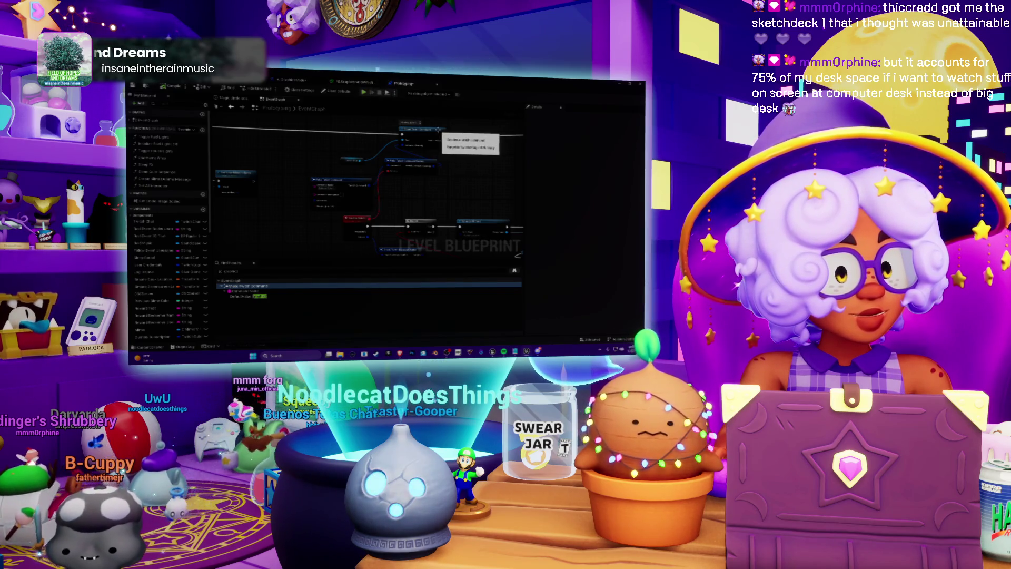
{"action": "scroll", "coordinate": [340, 177], "scroll_direction": "down", "scroll_amount": 5}
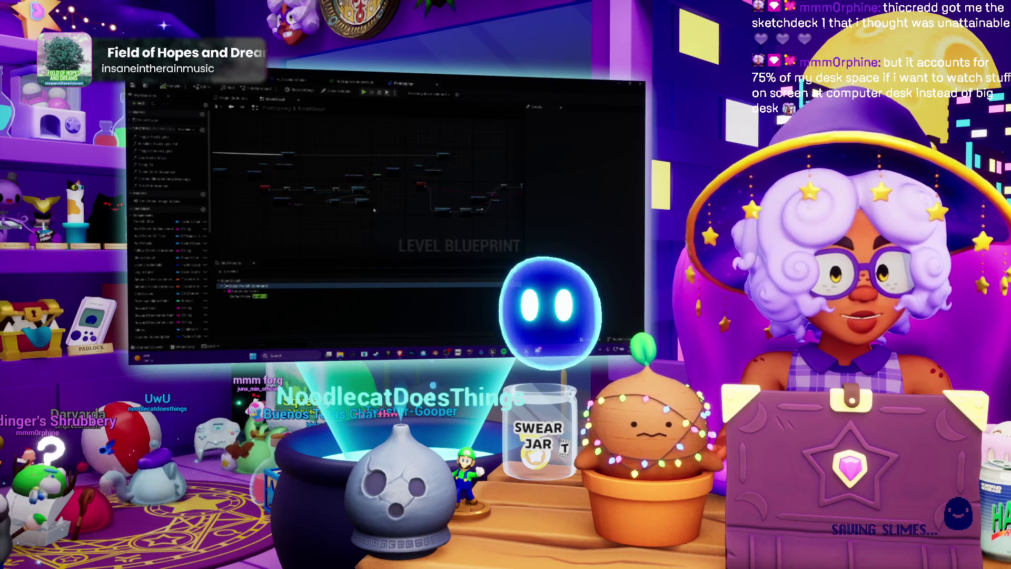
{"action": "scroll", "coordinate": [400, 209], "scroll_direction": "down", "scroll_amount": 2}
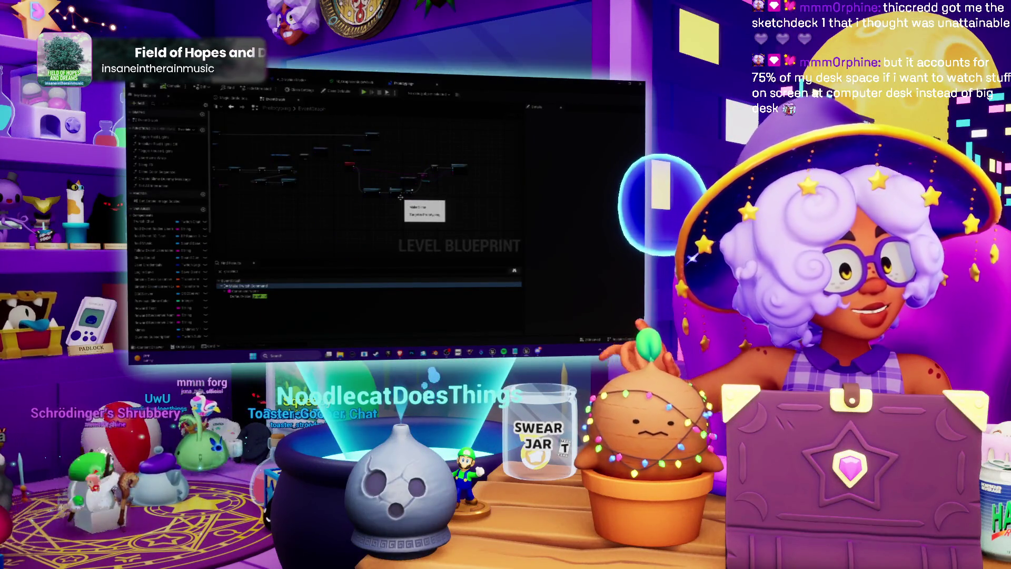
{"action": "scroll", "coordinate": [400, 197], "scroll_direction": "down", "scroll_amount": 2}
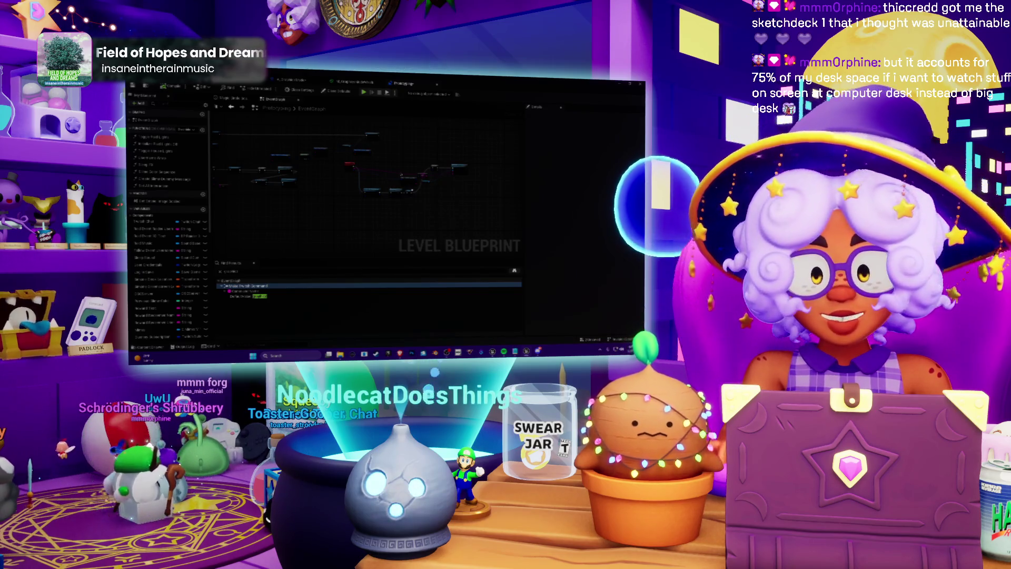
{"action": "scroll", "coordinate": [368, 188], "scroll_direction": "up", "scroll_amount": 2}
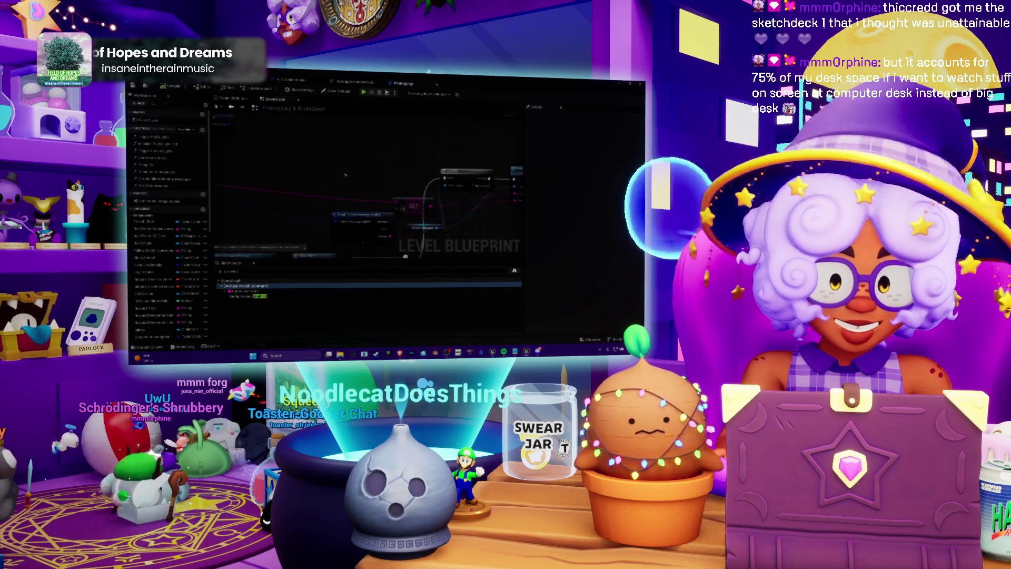
{"action": "mouse_move", "coordinate": [307, 176]}
{"action": "left_mouse_down"}
{"action": "mouse_move", "coordinate": [314, 172]}
{"action": "mouse_move", "coordinate": [304, 145]}
{"action": "mouse_move", "coordinate": [351, 133]}
{"action": "mouse_move", "coordinate": [391, 132]}
{"action": "mouse_move", "coordinate": [443, 152]}
{"action": "left_mouse_up"}
{"action": "key", "text": "ctrl+Tab"}
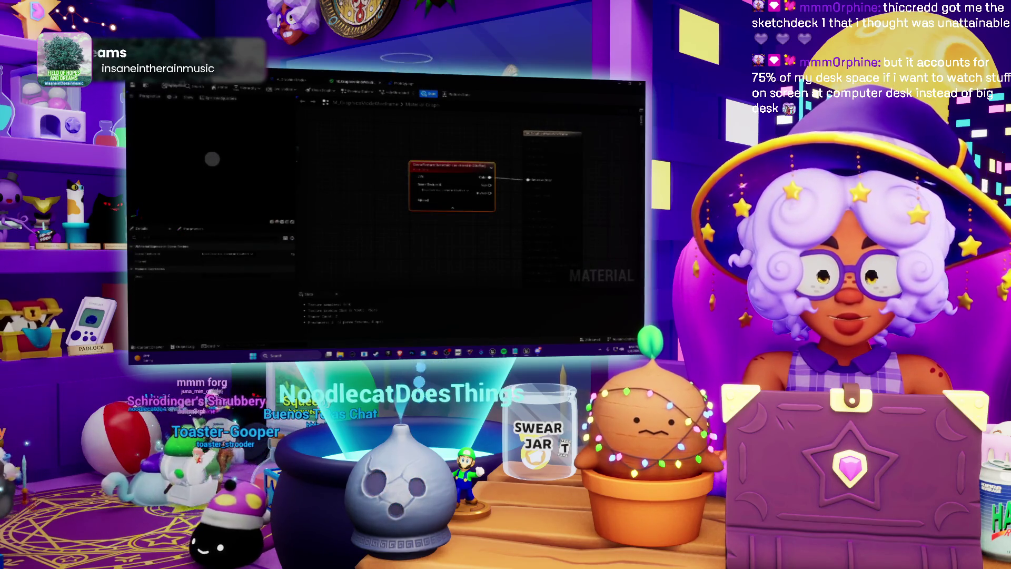
Leave the 'unreal unlit postprocess' DuckDuckGo results and go to YouTube
{"action": "key", "text": "alt+Tab"}
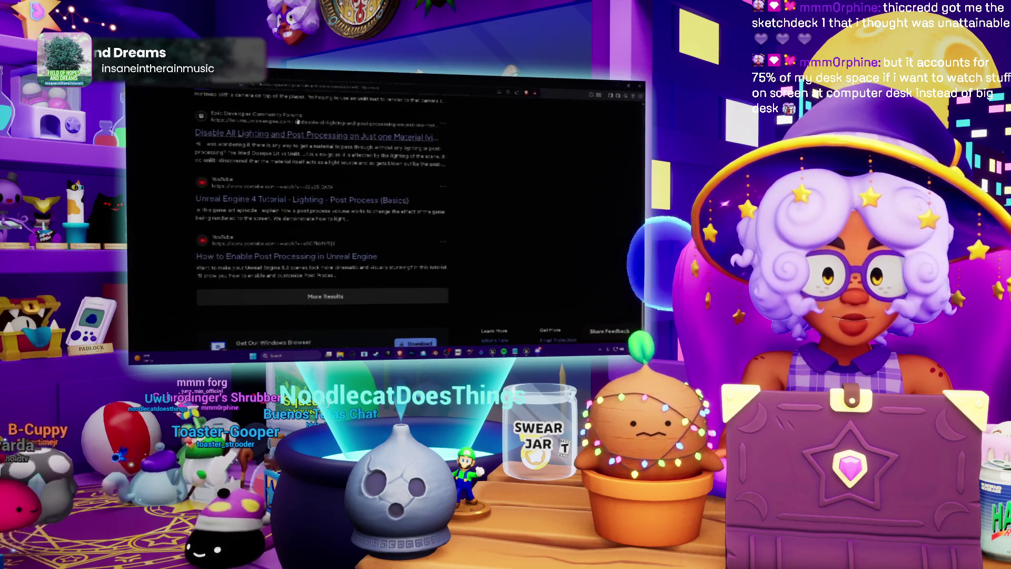
{"action": "scroll", "coordinate": [317, 222], "scroll_direction": "down", "scroll_amount": 3}
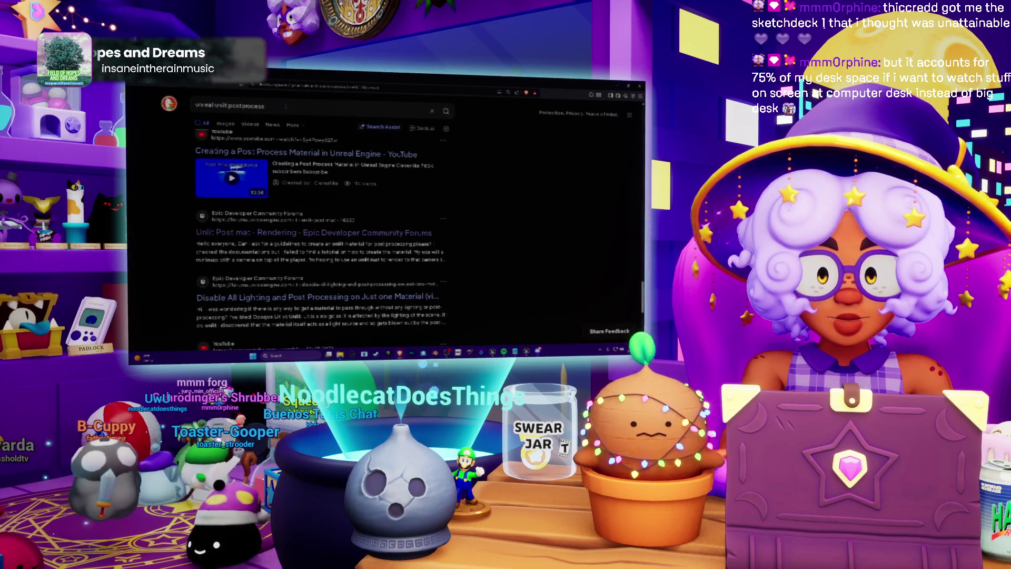
{"action": "left_click", "coordinate": [285, 106]}
{"action": "double_click", "coordinate": [245, 105]}
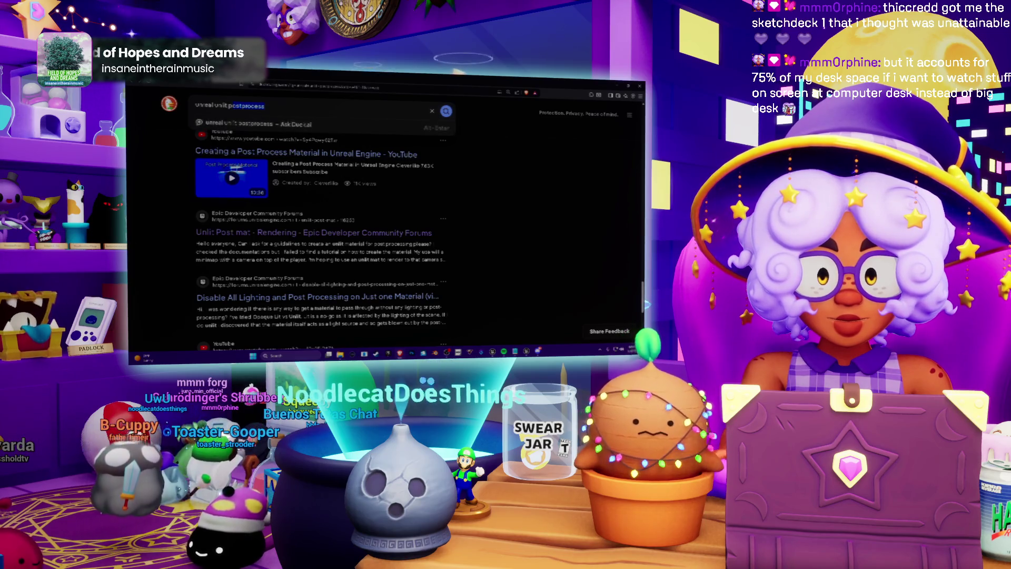
{"action": "left_click", "coordinate": [295, 89]}
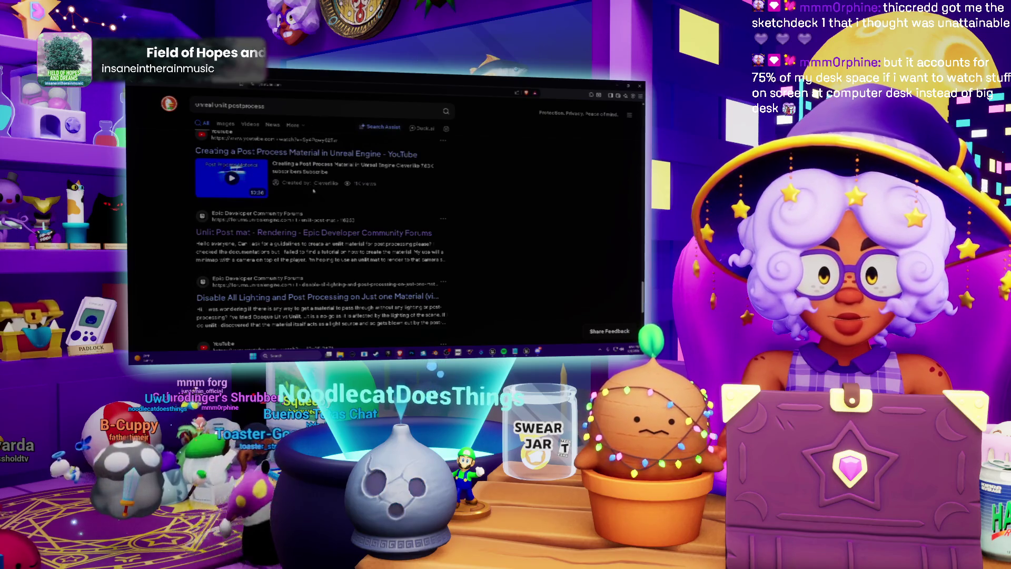
{"action": "left_click", "coordinate": [307, 190]}
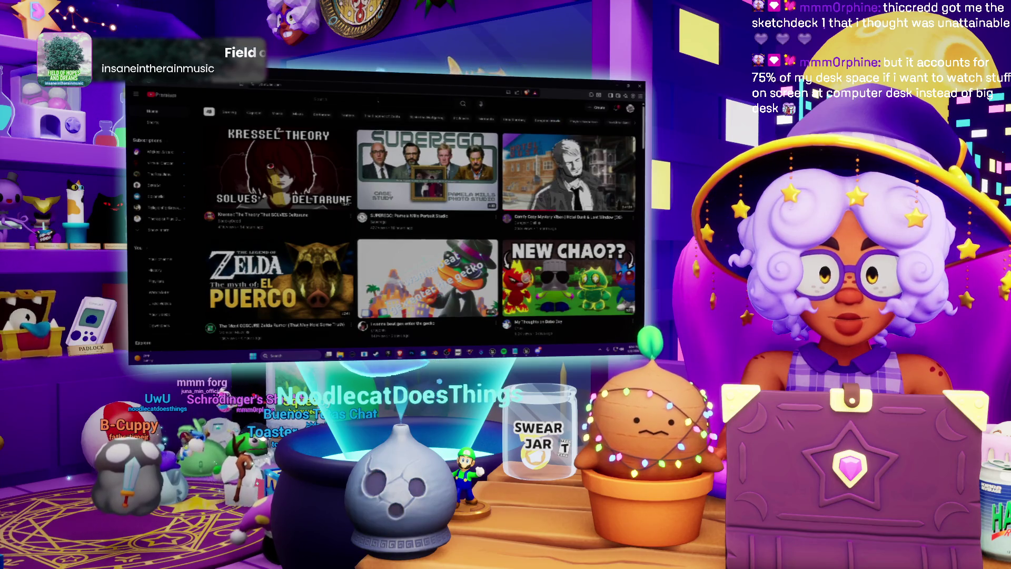
Search YouTube for 'unlit unreal post process'
{"action": "left_click", "coordinate": [338, 98]}
{"action": "type", "text": "un"}
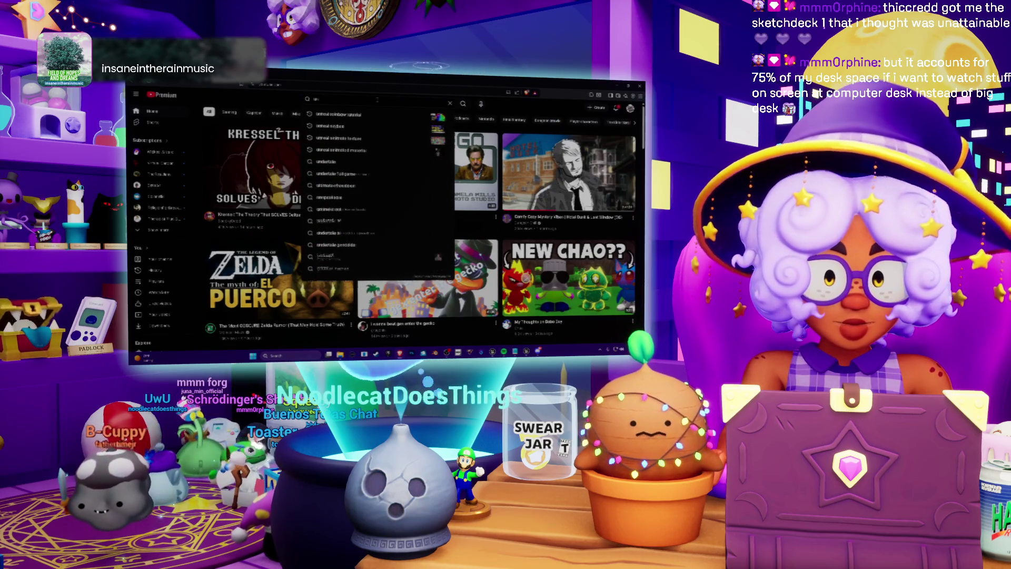
{"action": "type", "text": "lit unreal"}
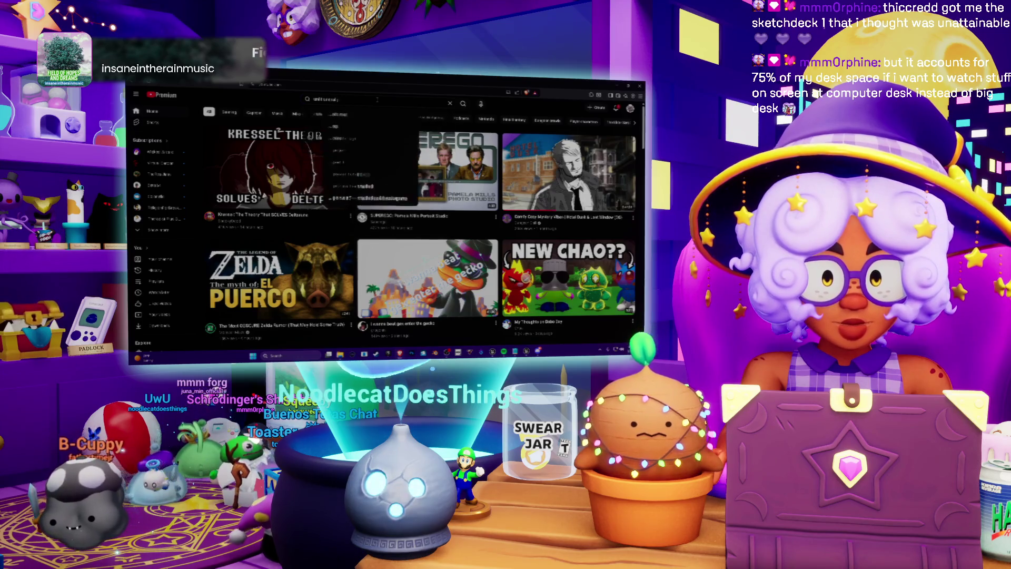
{"action": "type", "text": " post process"}
{"action": "key", "text": "Return"}
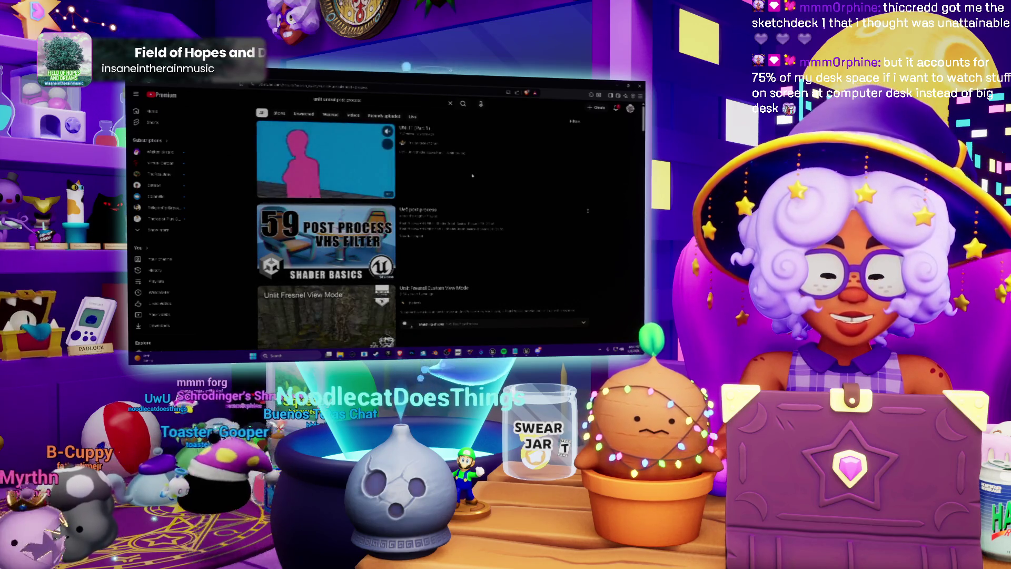
Scroll the results down and open the 'How Create A Simple Cel Shader' tutorial
{"action": "scroll", "coordinate": [473, 175], "scroll_direction": "down", "scroll_amount": 5}
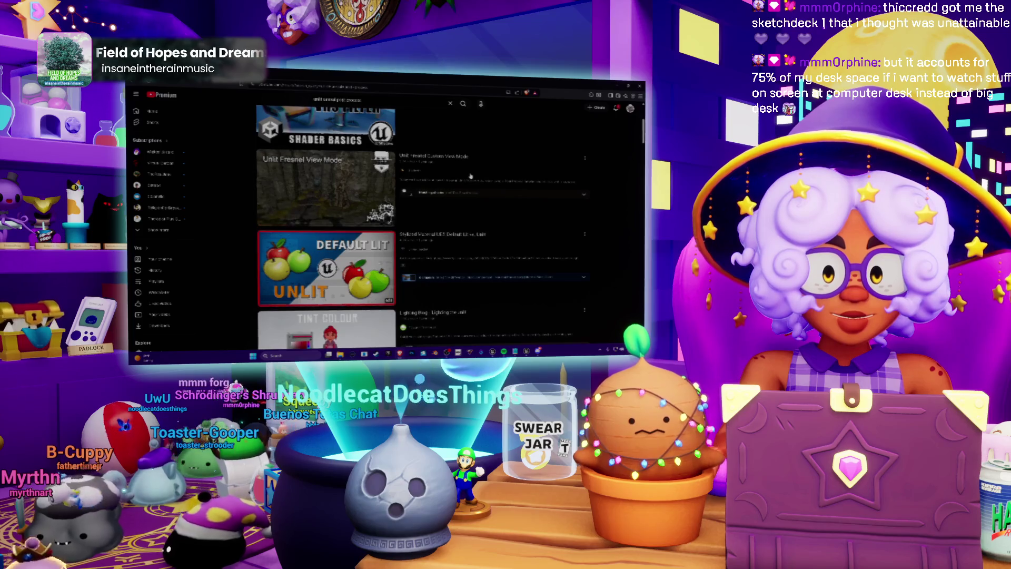
{"action": "scroll", "coordinate": [486, 204], "scroll_direction": "down", "scroll_amount": 3}
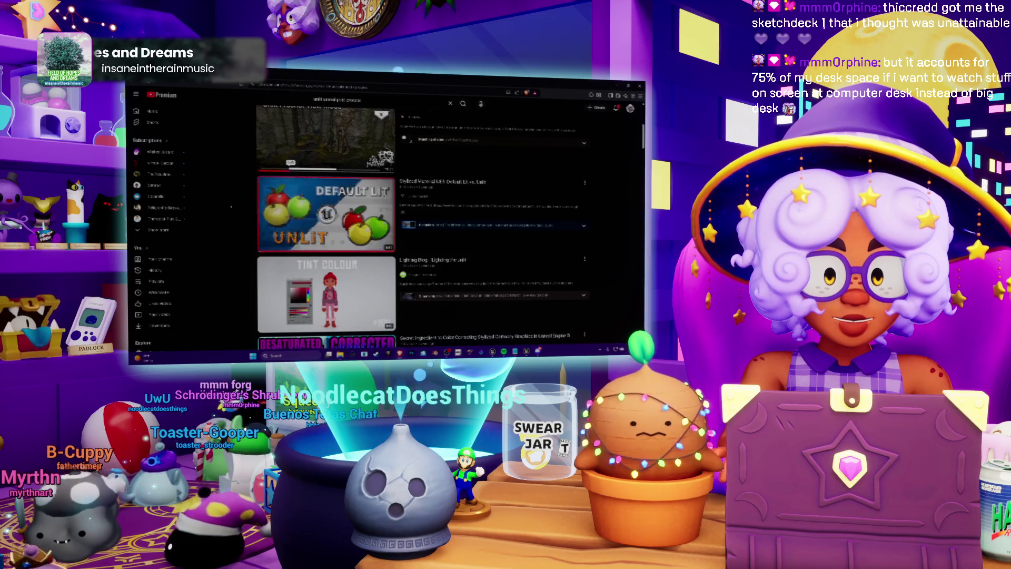
{"action": "scroll", "coordinate": [431, 207], "scroll_direction": "down", "scroll_amount": 2}
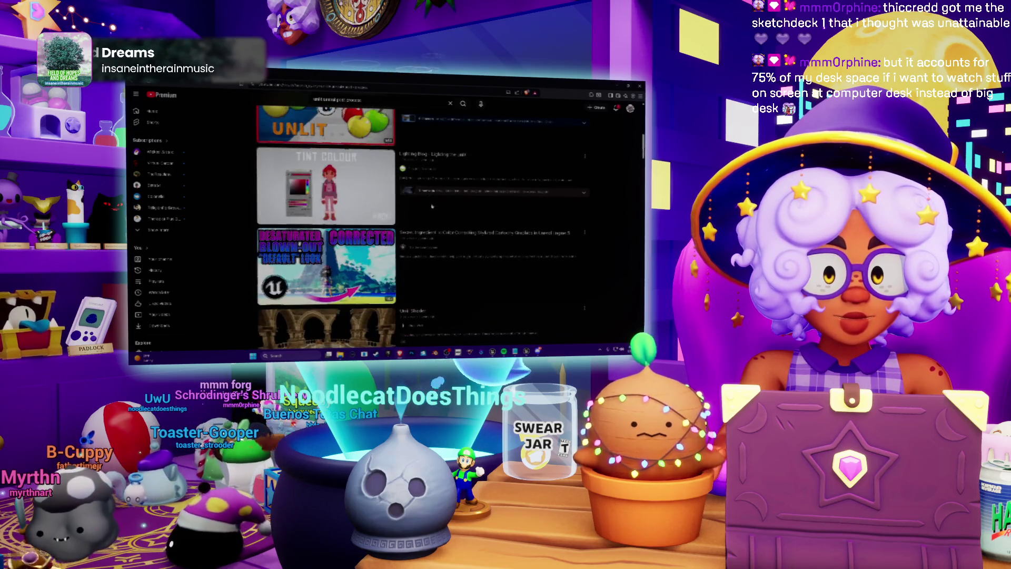
{"action": "scroll", "coordinate": [432, 206], "scroll_direction": "down", "scroll_amount": 3}
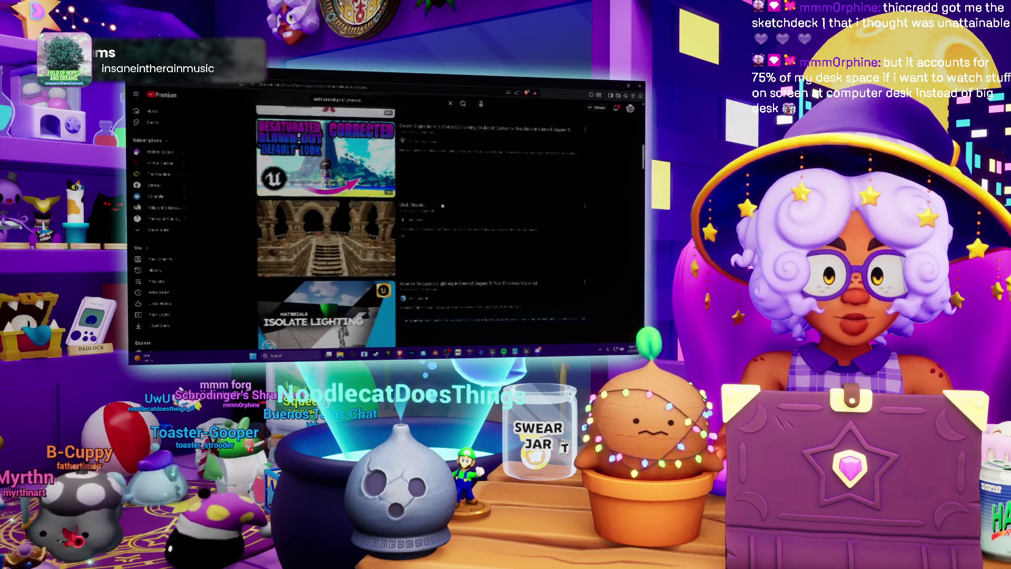
{"action": "scroll", "coordinate": [461, 205], "scroll_direction": "down", "scroll_amount": 2}
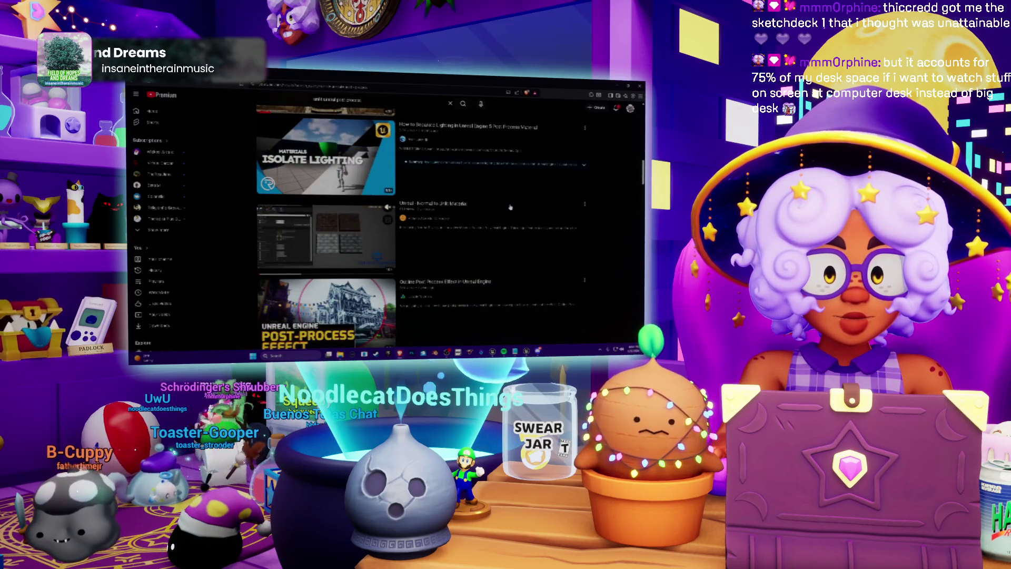
{"action": "scroll", "coordinate": [510, 207], "scroll_direction": "down", "scroll_amount": 5}
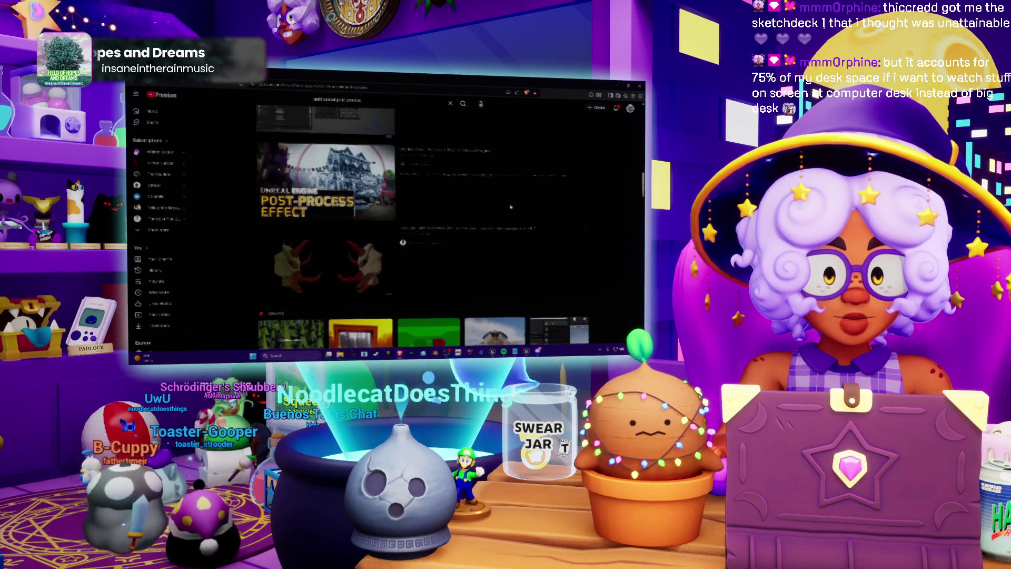
{"action": "scroll", "coordinate": [510, 207], "scroll_direction": "down", "scroll_amount": 2}
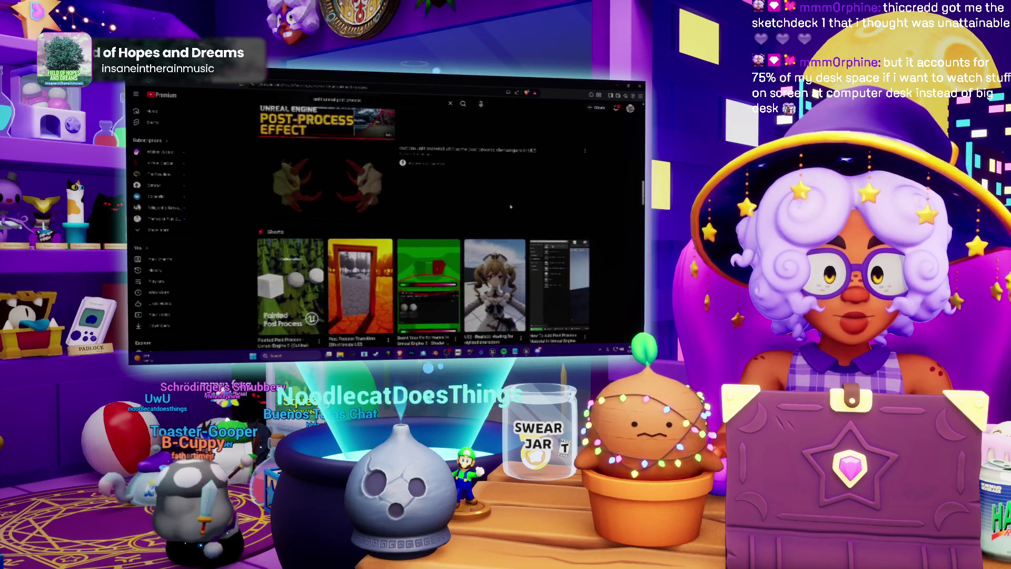
{"action": "scroll", "coordinate": [511, 206], "scroll_direction": "down", "scroll_amount": 5}
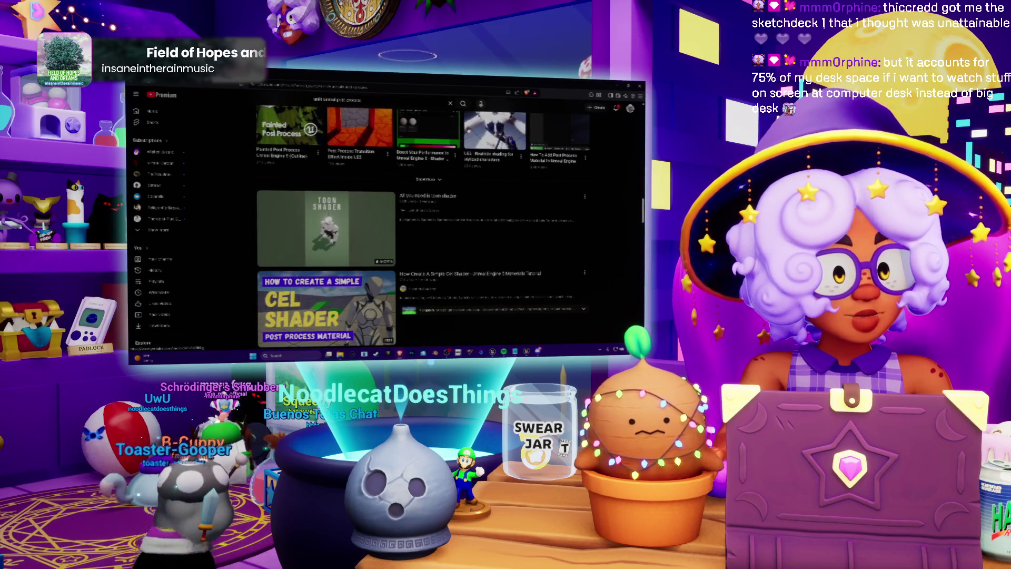
{"action": "scroll", "coordinate": [468, 154], "scroll_direction": "down", "scroll_amount": 5}
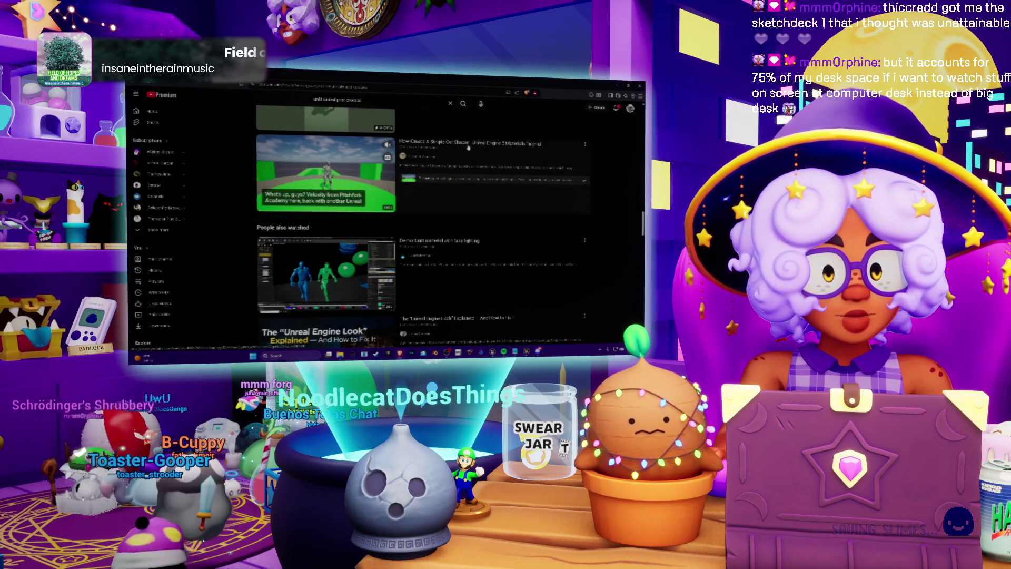
{"action": "left_click", "coordinate": [376, 154]}
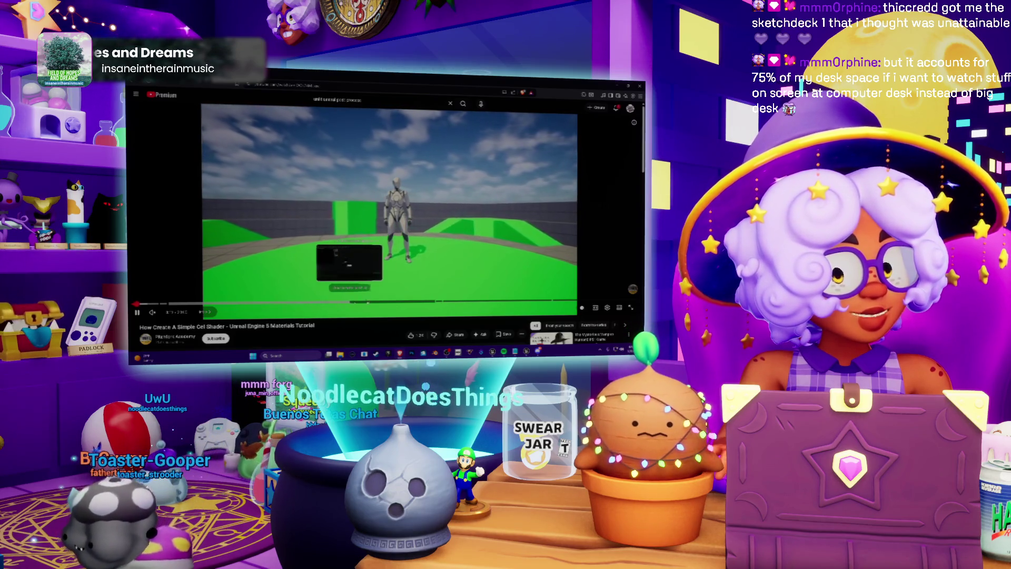
Seek the cel shader tutorial ahead and pause it on its material node graph
{"action": "scroll", "coordinate": [398, 316], "scroll_direction": "down", "scroll_amount": 1}
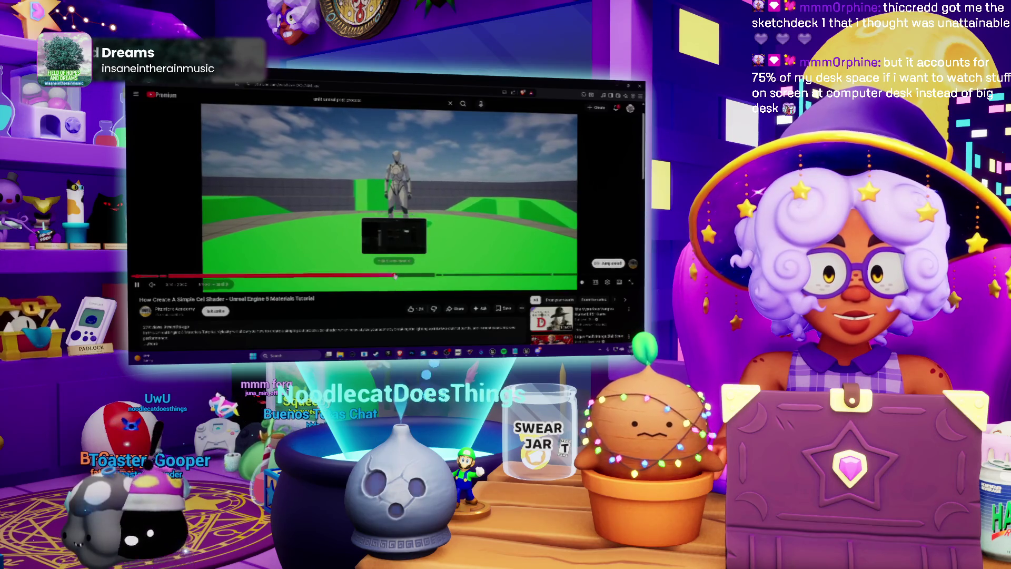
{"action": "left_click", "coordinate": [395, 276]}
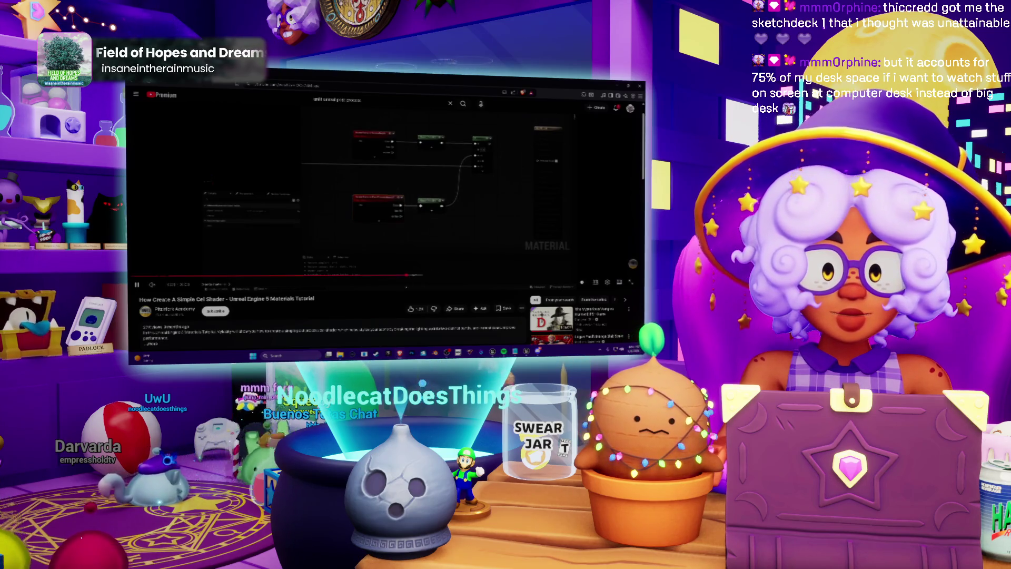
{"action": "mouse_move", "coordinate": [412, 280]}
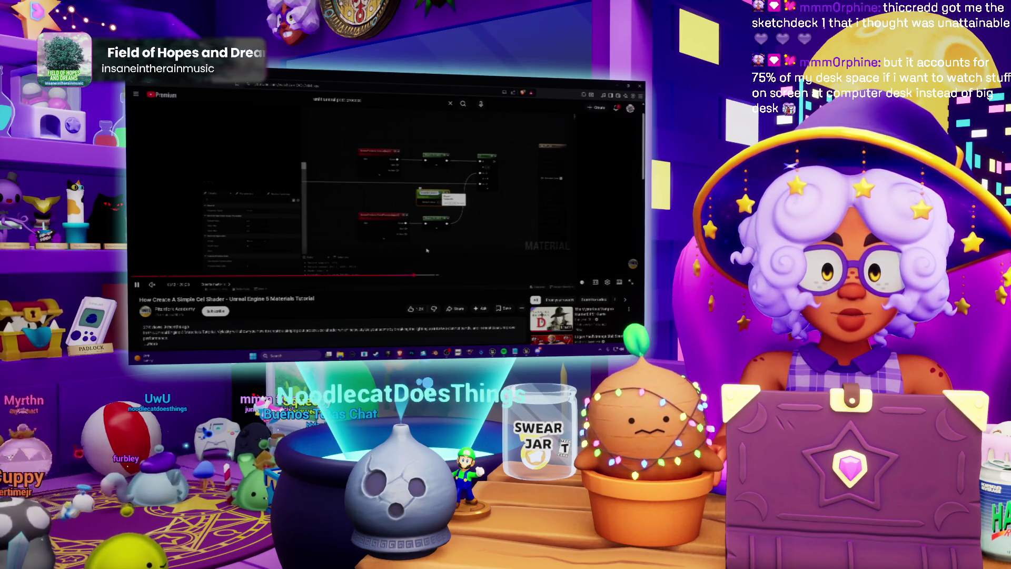
{"action": "left_click", "coordinate": [464, 266]}
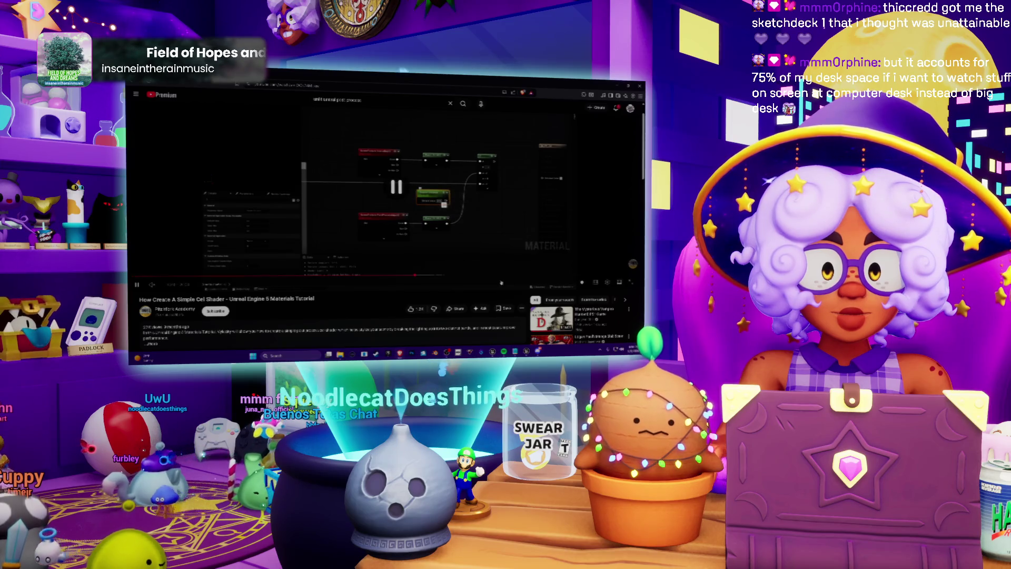
{"action": "key", "text": "alt+Tab"}
Try several Scene Texture Id entries on the SceneTexture node, settling on one that adds an extra row
{"action": "left_click", "coordinate": [445, 191]}
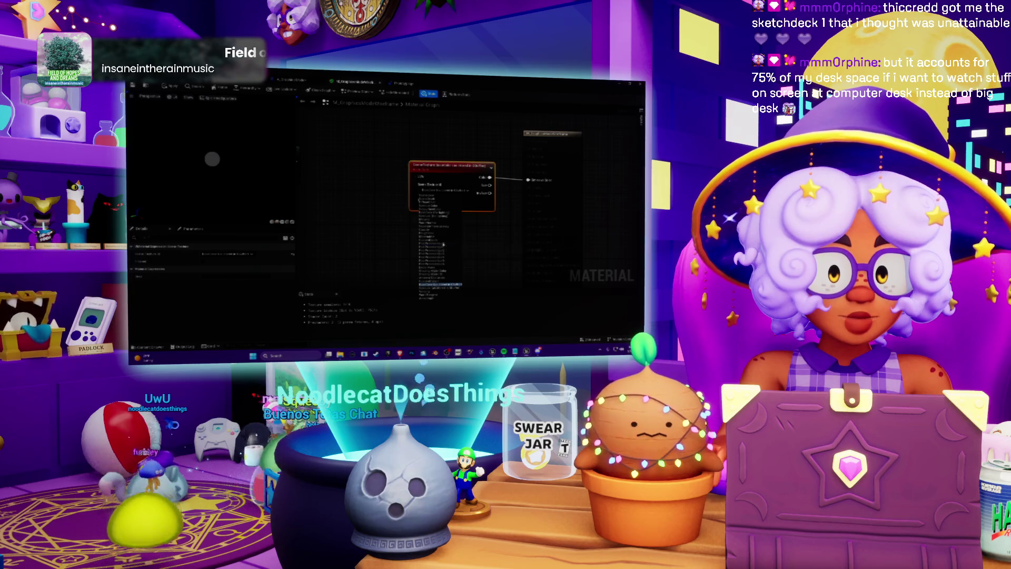
{"action": "left_click", "coordinate": [439, 253]}
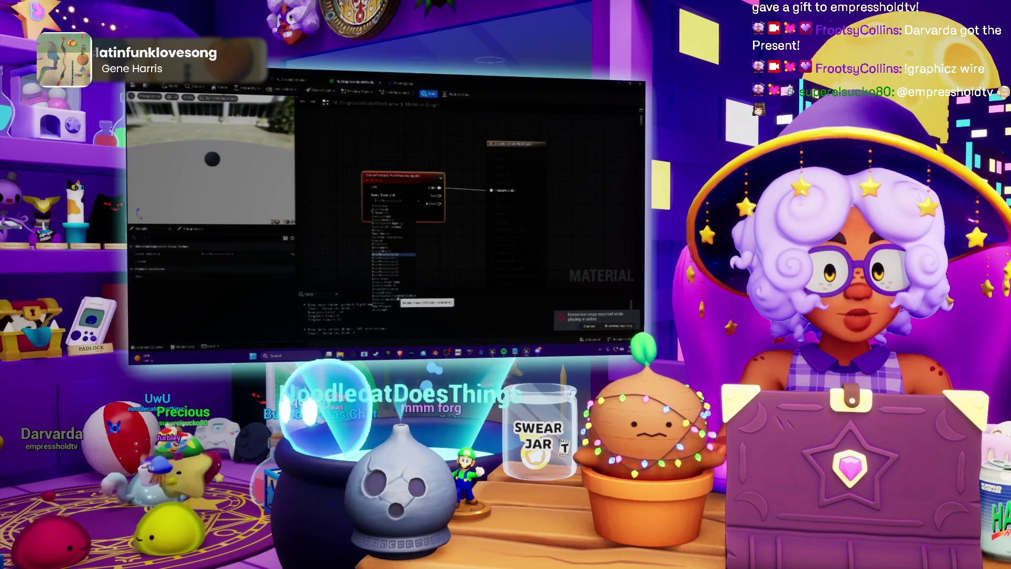
{"action": "left_click", "coordinate": [397, 299]}
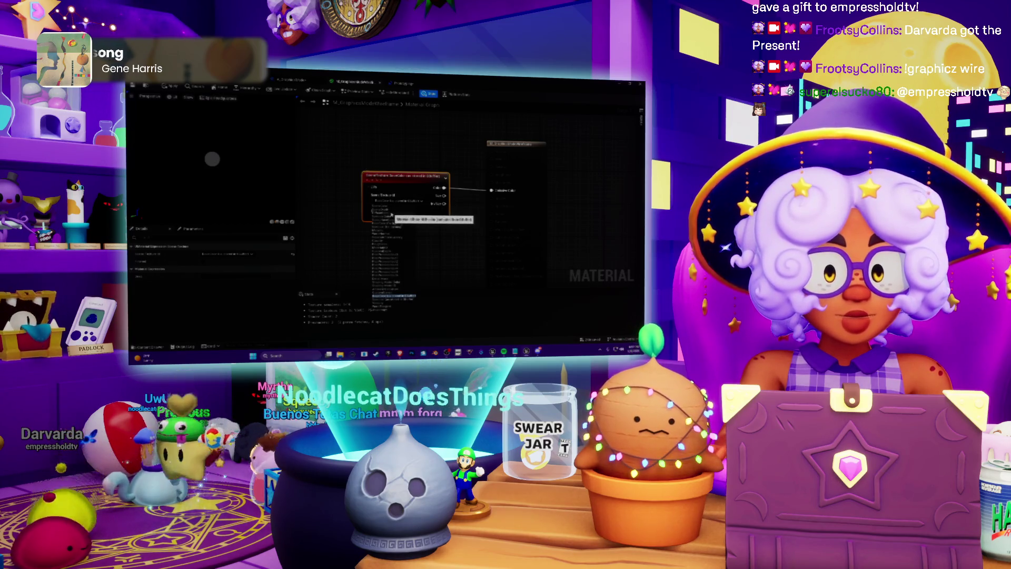
{"action": "left_click", "coordinate": [391, 206]}
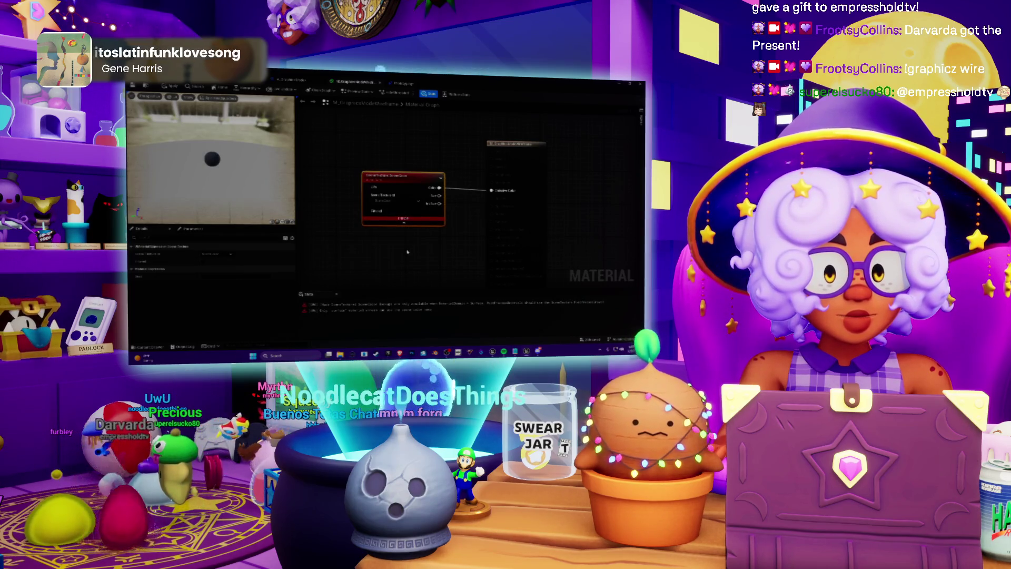
{"action": "left_click", "coordinate": [406, 202]}
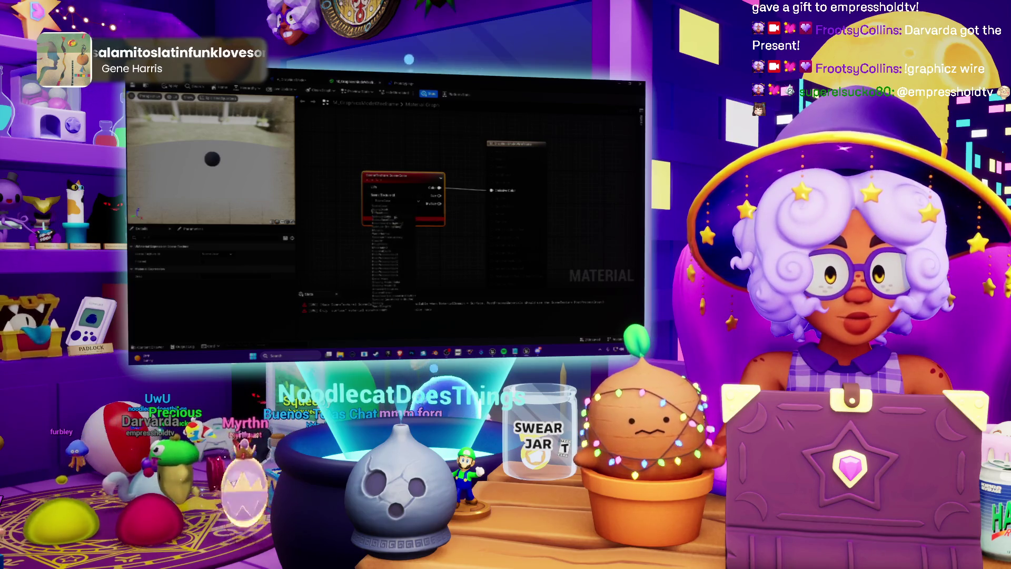
{"action": "left_click", "coordinate": [383, 213]}
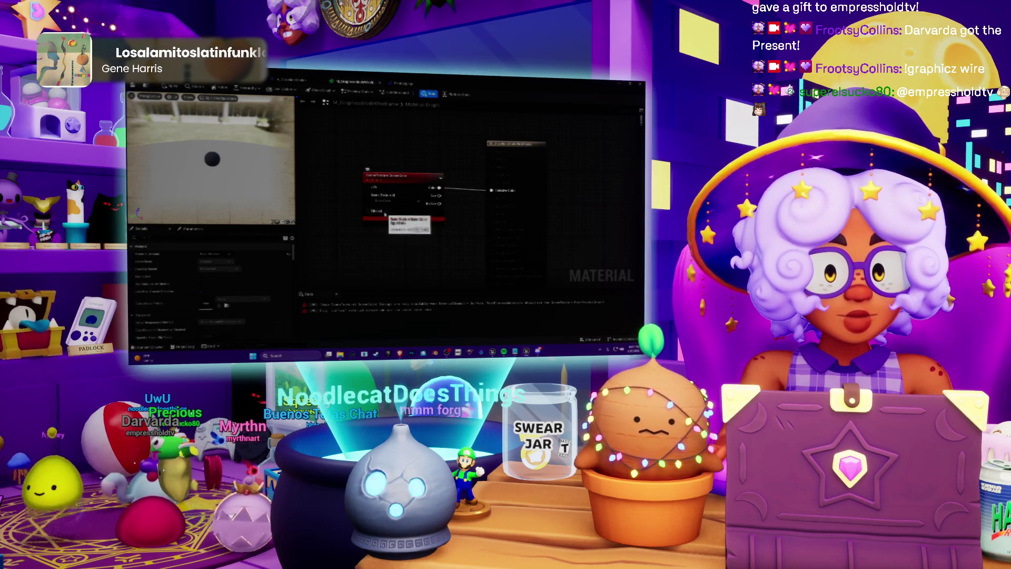
{"action": "left_click", "coordinate": [389, 203]}
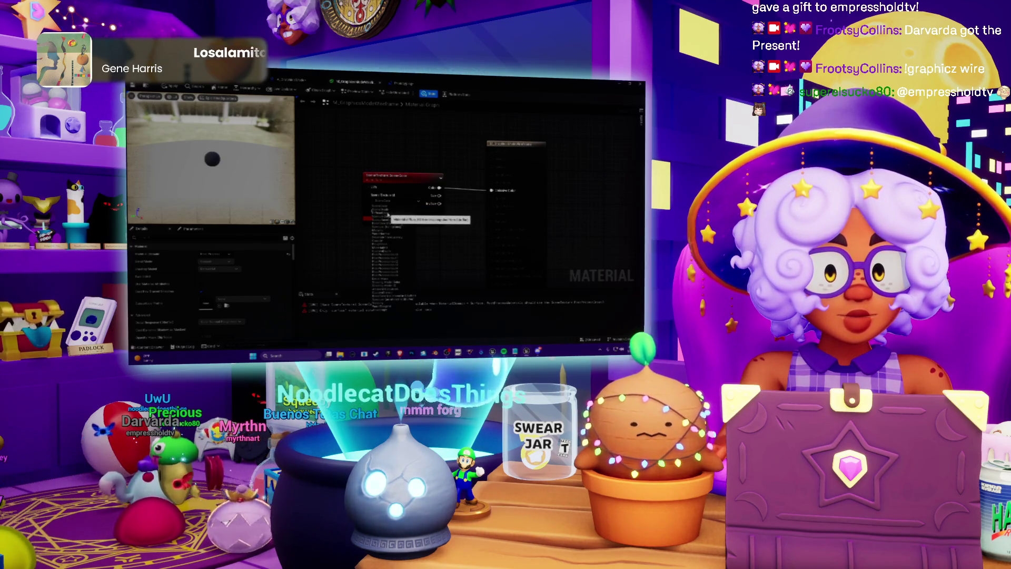
{"action": "left_click", "coordinate": [388, 215]}
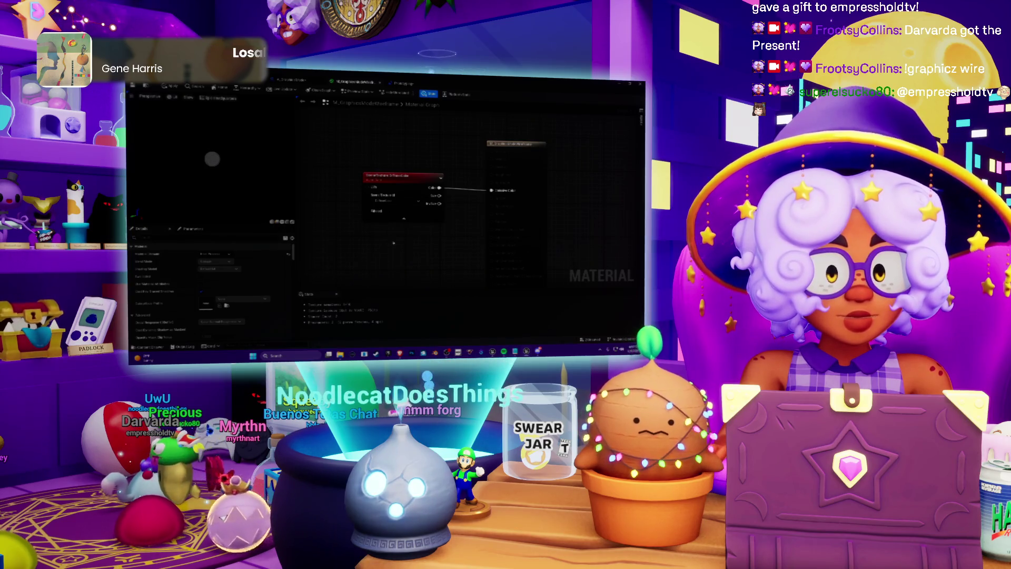
{"action": "scroll", "coordinate": [430, 200], "scroll_direction": "down", "scroll_amount": 2}
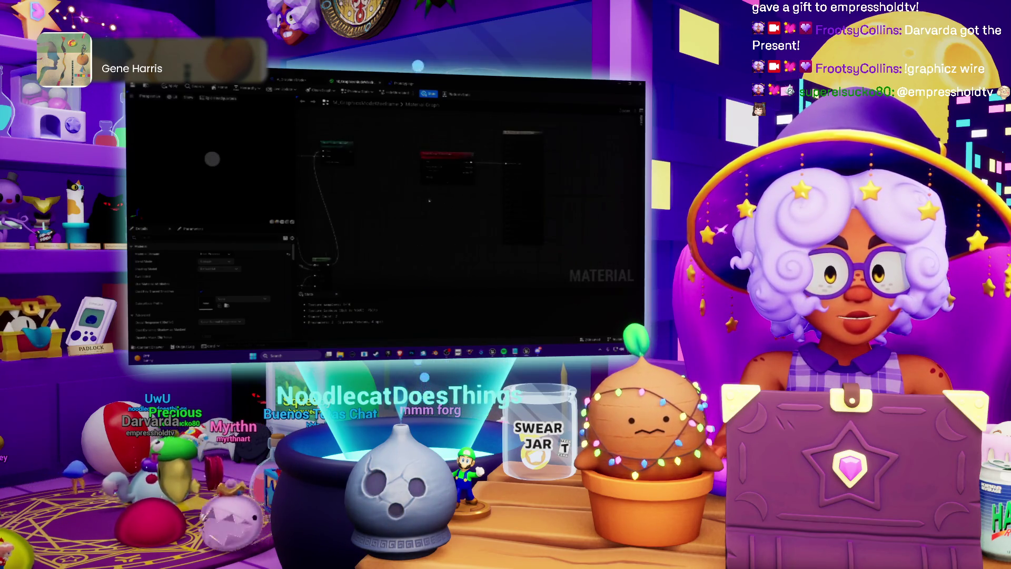
Set the Scene Texture Id on the node wired to the material output and select it
{"action": "left_click_drag", "start_coordinate": [429, 201], "coordinate": [419, 218]}
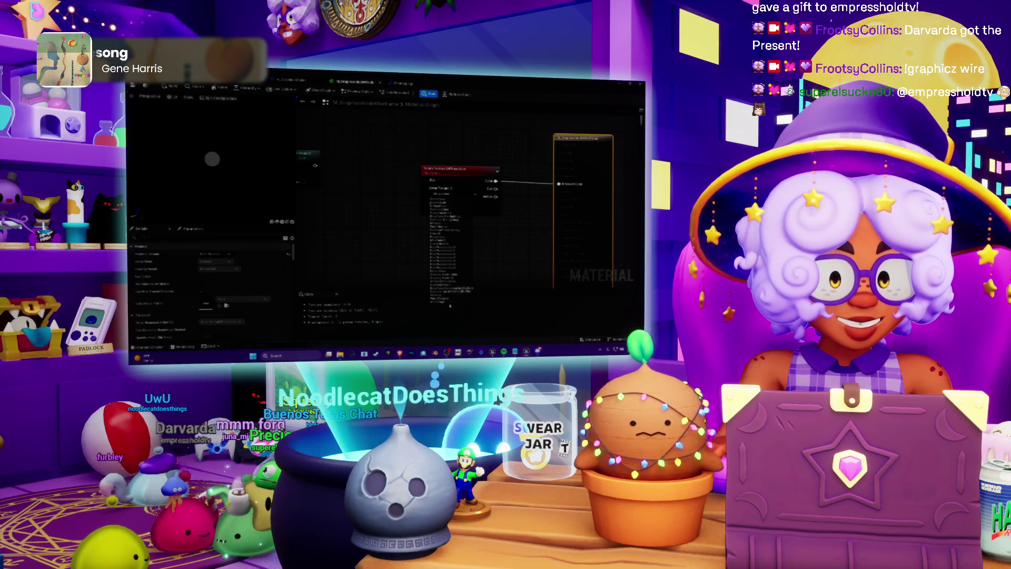
{"action": "left_click", "coordinate": [451, 255]}
{"action": "left_click", "coordinate": [427, 226]}
{"action": "key", "text": "alt+Tab"}
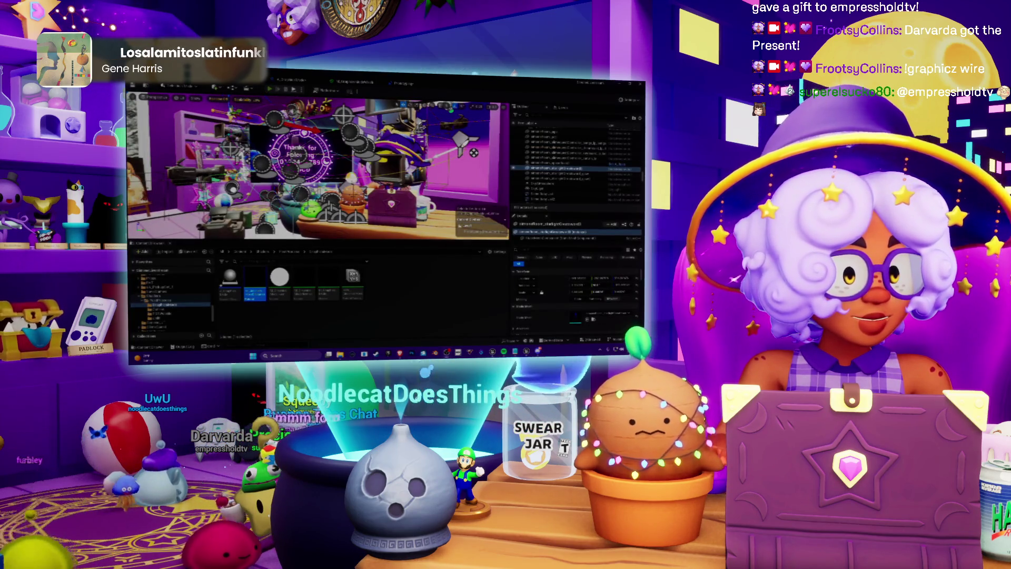
Play the stream scene in the editor to preview the outline effect, then stop it
{"action": "key", "text": "alt+p"}
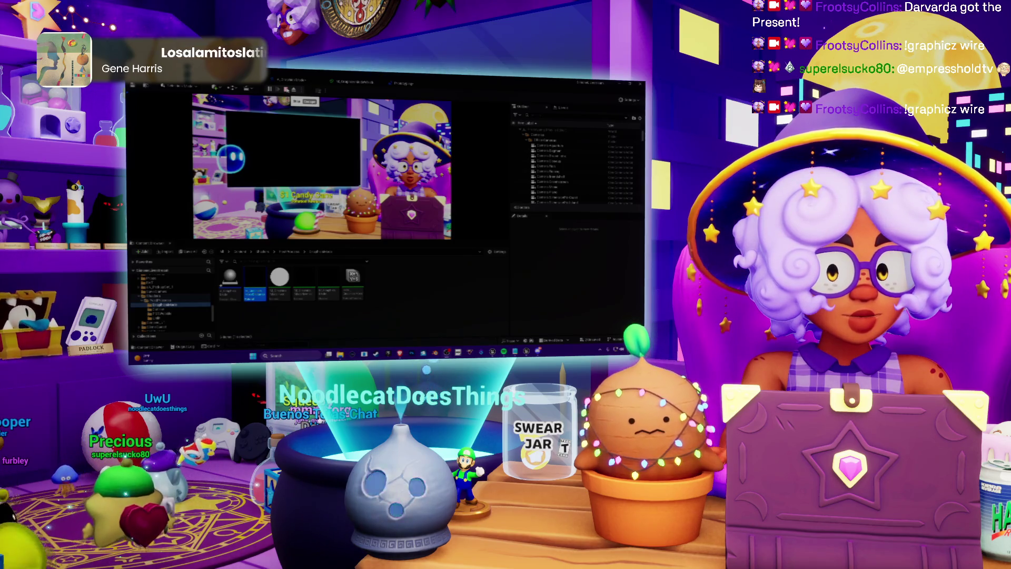
{"action": "key", "text": "Escape"}
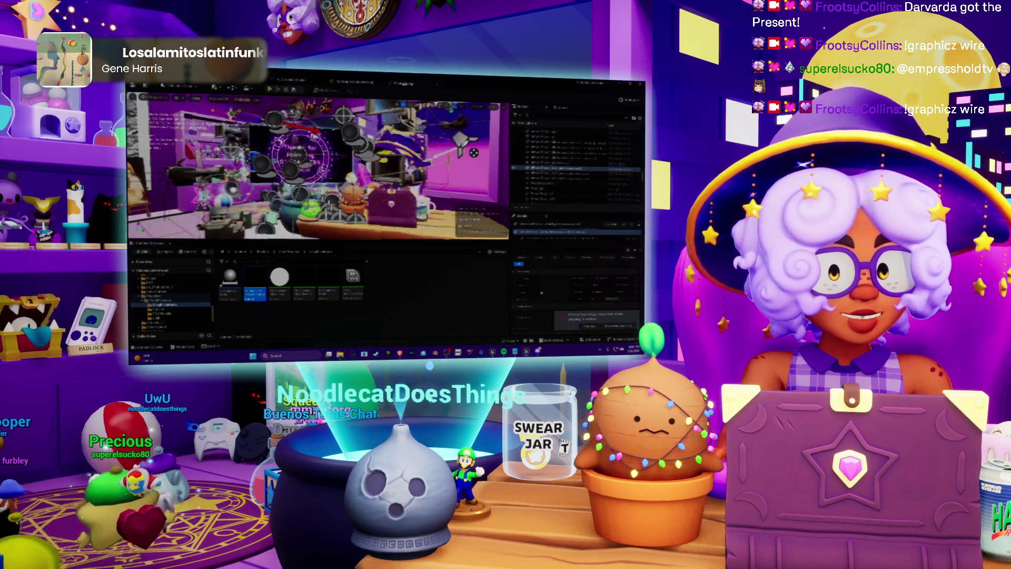
{"action": "left_click", "coordinate": [352, 82]}
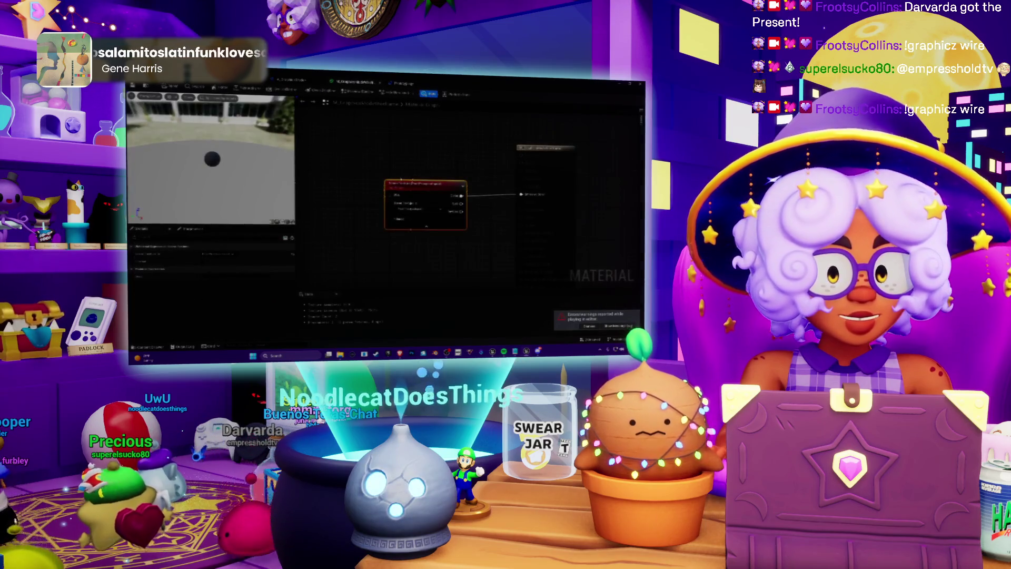
Pan and zoom the material graph to show the three red texture nodes and their wiring
{"action": "mouse_move", "coordinate": [524, 160]}
{"action": "left_mouse_down"}
{"action": "mouse_move", "coordinate": [448, 199]}
{"action": "mouse_move", "coordinate": [522, 124]}
{"action": "left_mouse_up"}
{"action": "scroll", "coordinate": [438, 170], "scroll_direction": "up", "scroll_amount": 2}
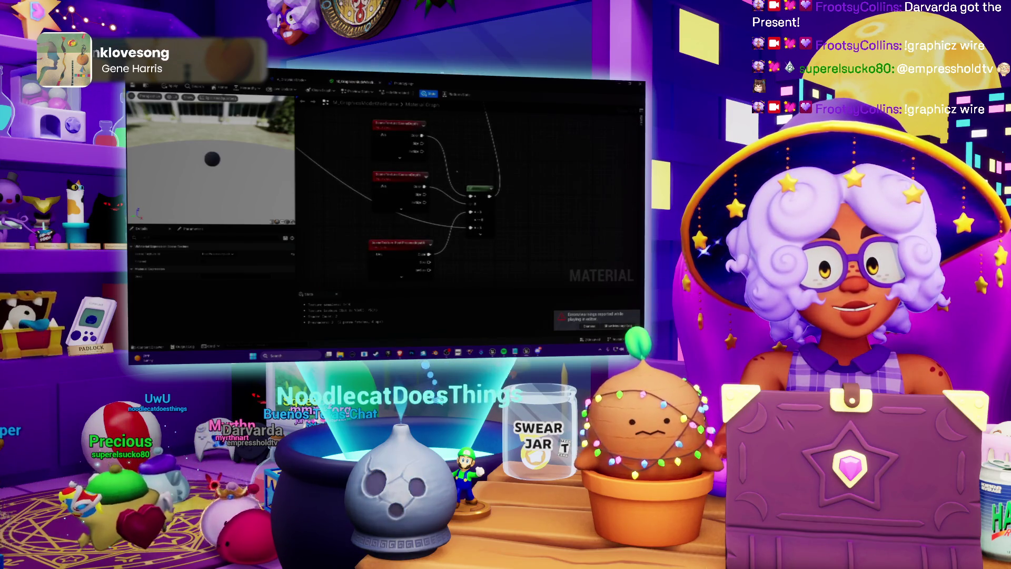
{"action": "scroll", "coordinate": [438, 170], "scroll_direction": "down", "scroll_amount": 3}
{"action": "left_click_drag", "start_coordinate": [441, 168], "coordinate": [390, 204]}
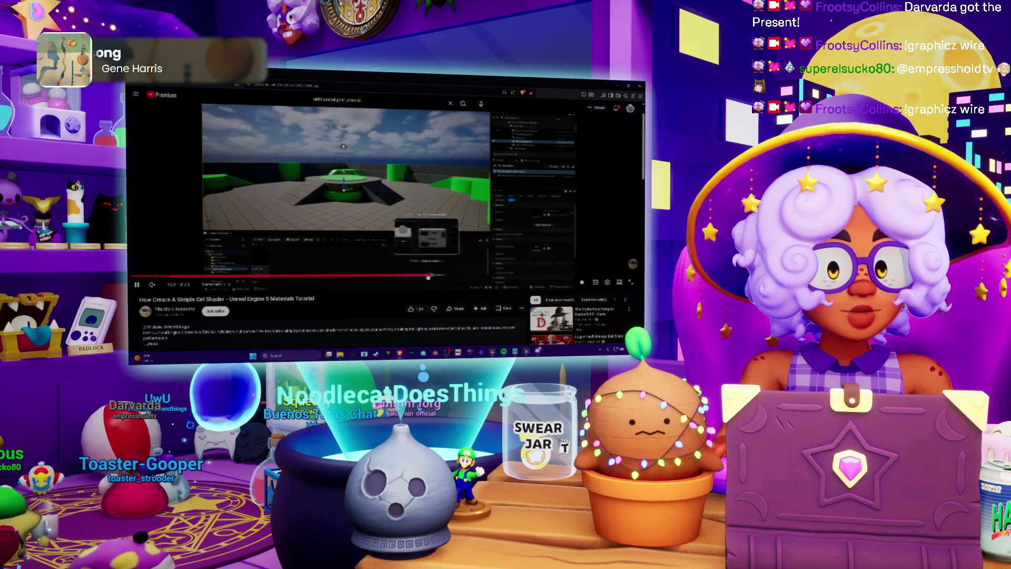
Skip the tutorial ahead through its node-graph section to the green arc scene
{"action": "left_click", "coordinate": [428, 276]}
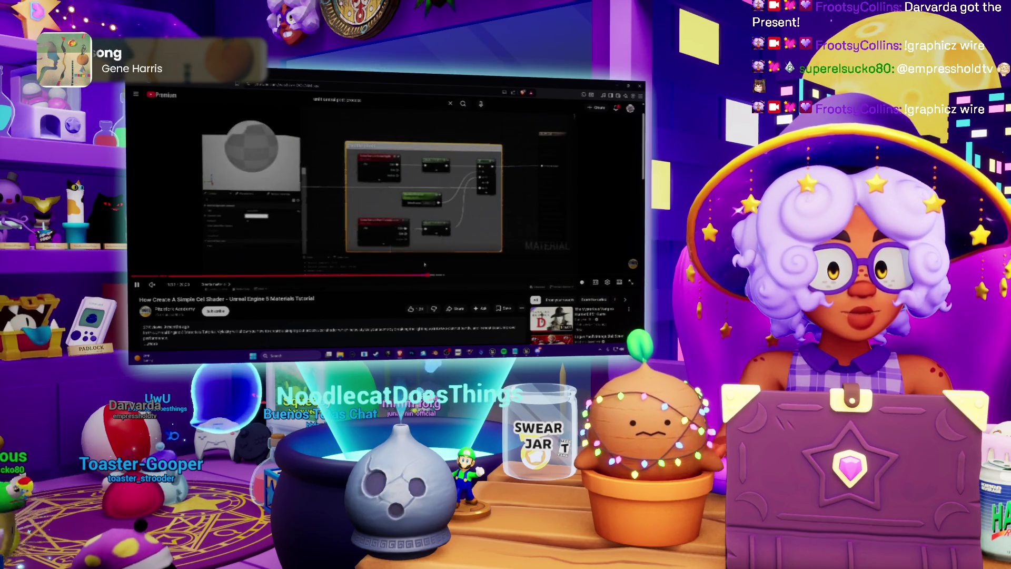
{"action": "left_click", "coordinate": [395, 187]}
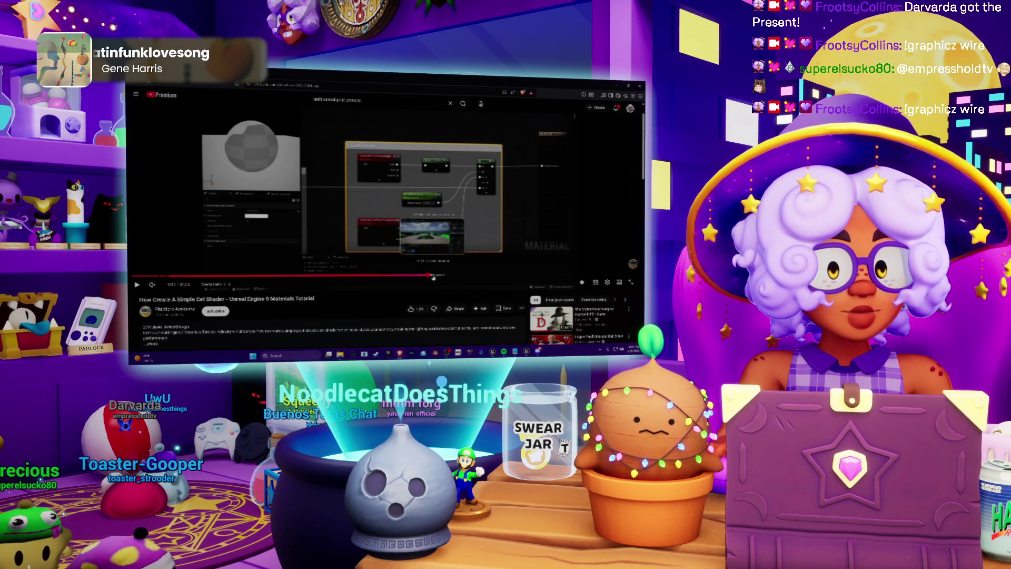
{"action": "left_click", "coordinate": [436, 277]}
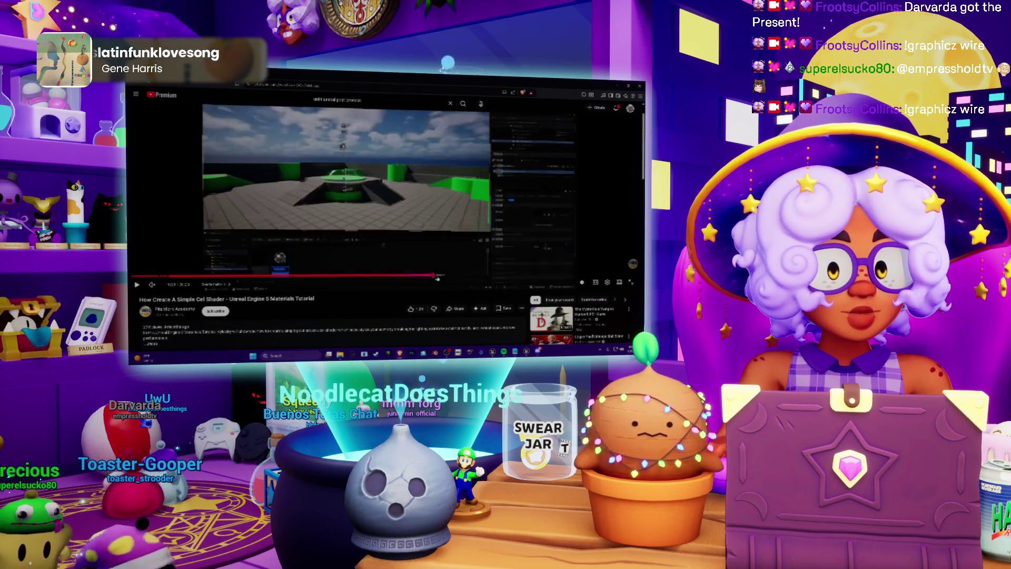
{"action": "left_click", "coordinate": [441, 276]}
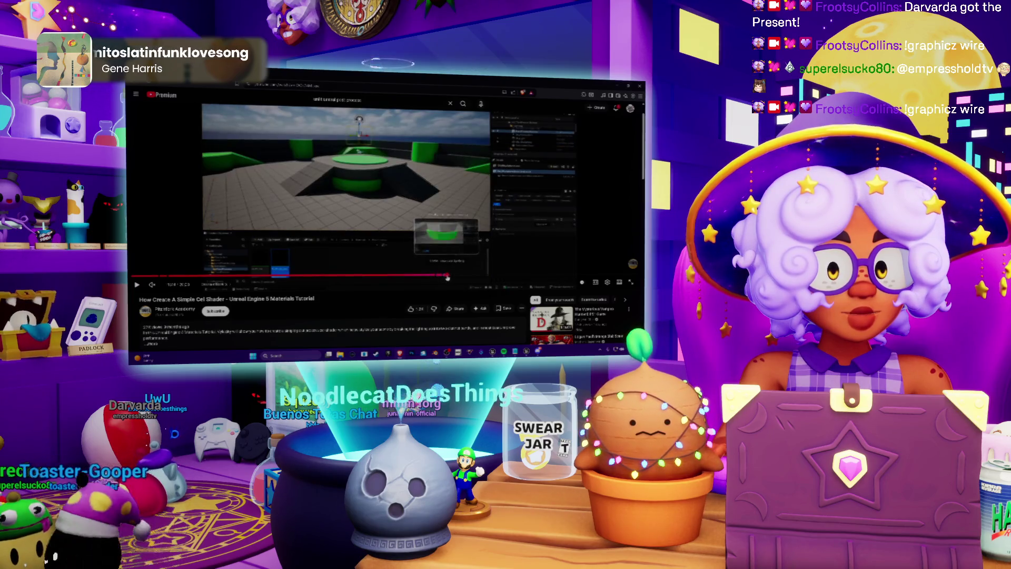
{"action": "left_click", "coordinate": [448, 276]}
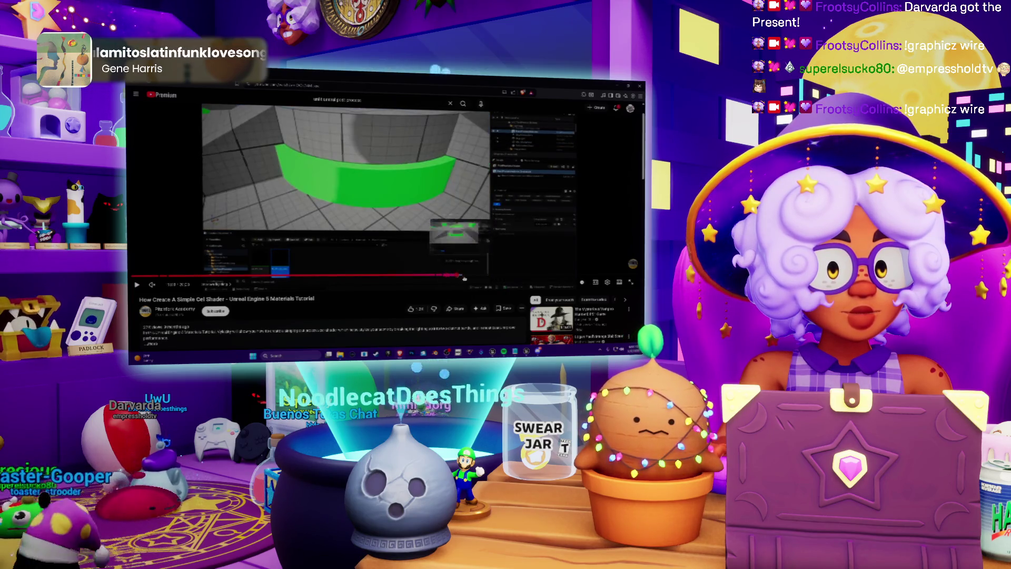
{"action": "left_click", "coordinate": [463, 276]}
{"action": "left_click", "coordinate": [471, 276]}
{"action": "left_click", "coordinate": [480, 276]}
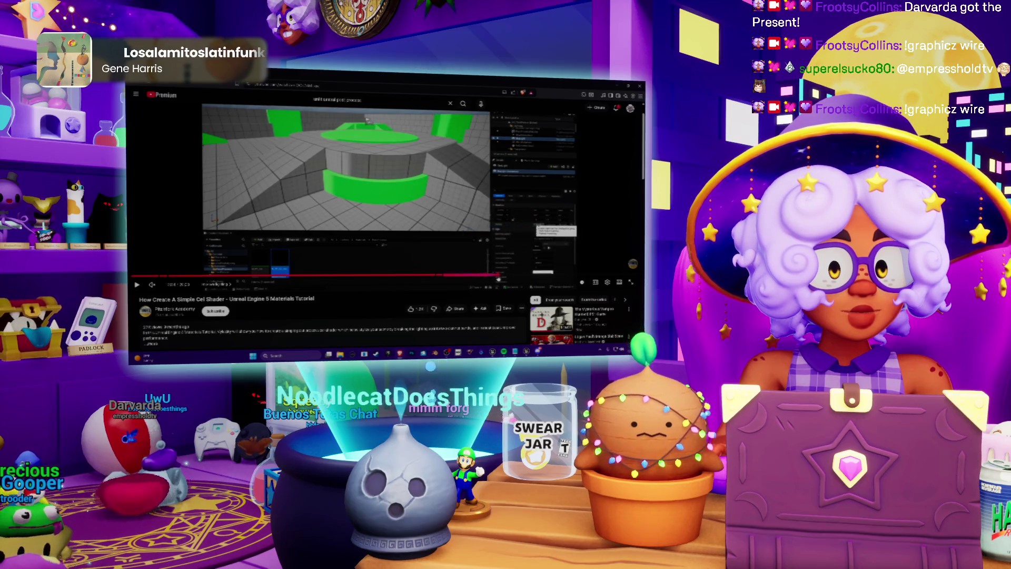
Skim the tutorial's later arena and green-shape scenes to near the end, briefly opening a new tab
{"action": "left_click", "coordinate": [503, 276]}
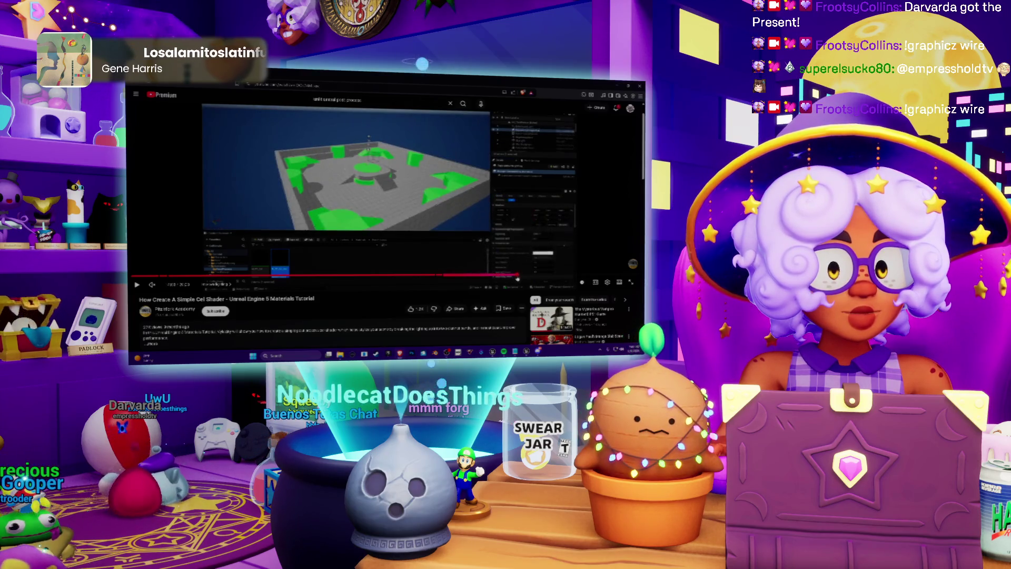
{"action": "left_click", "coordinate": [524, 276]}
{"action": "left_click", "coordinate": [548, 276]}
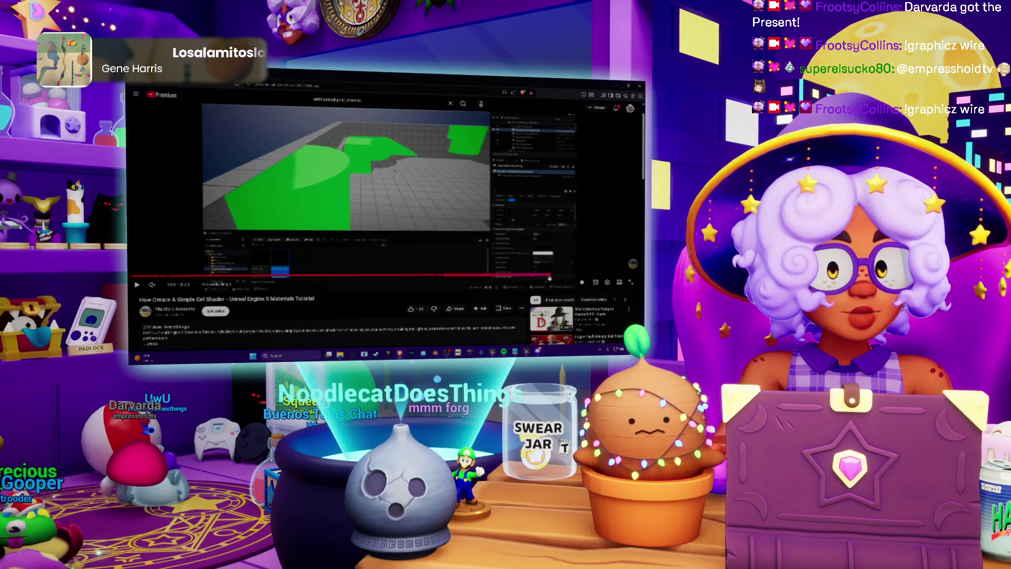
{"action": "left_click", "coordinate": [558, 276]}
{"action": "left_click", "coordinate": [567, 276]}
{"action": "left_click", "coordinate": [577, 276]}
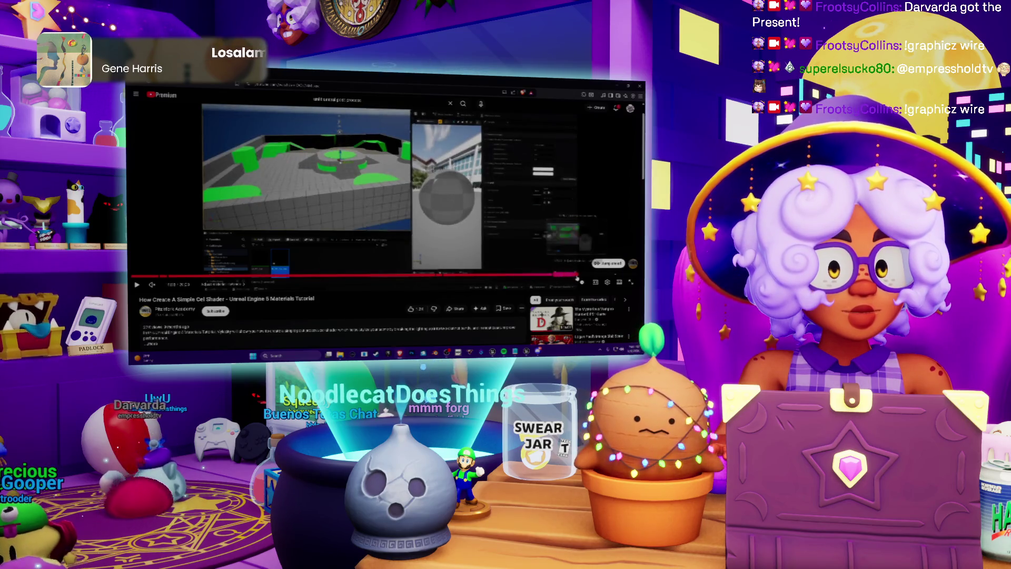
{"action": "left_click", "coordinate": [578, 276]}
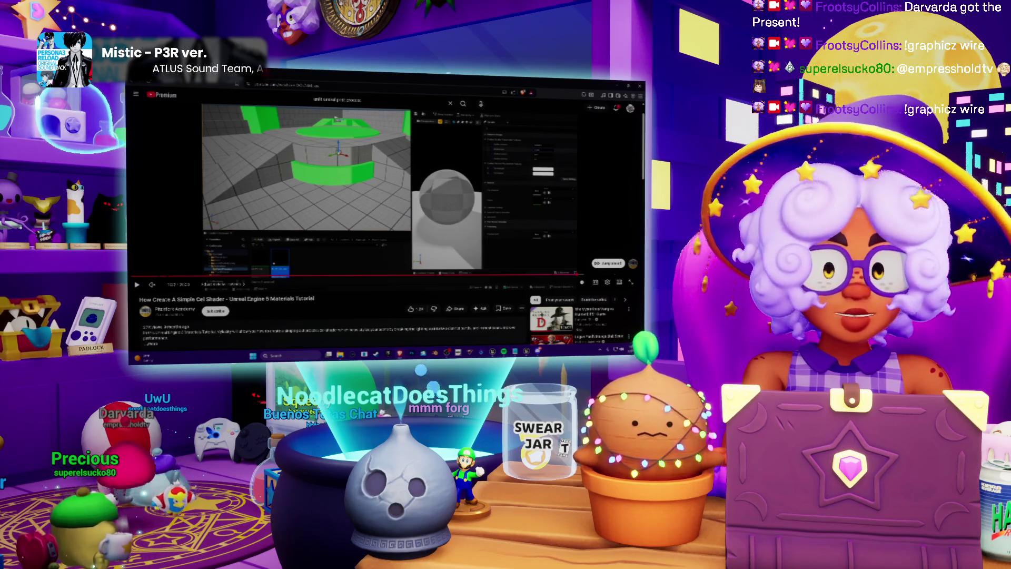
{"action": "key", "text": "Return"}
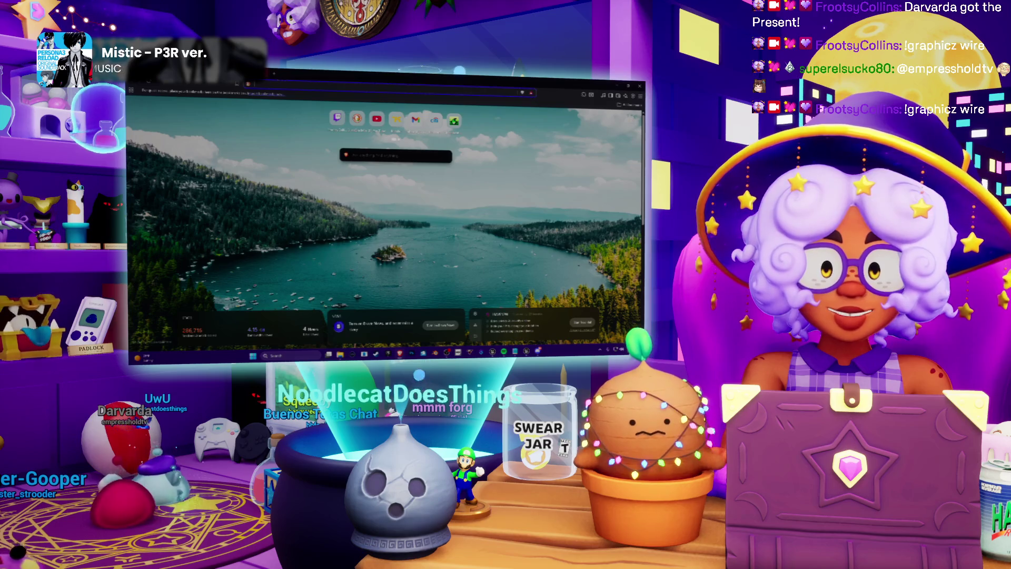
{"action": "left_click", "coordinate": [266, 77]}
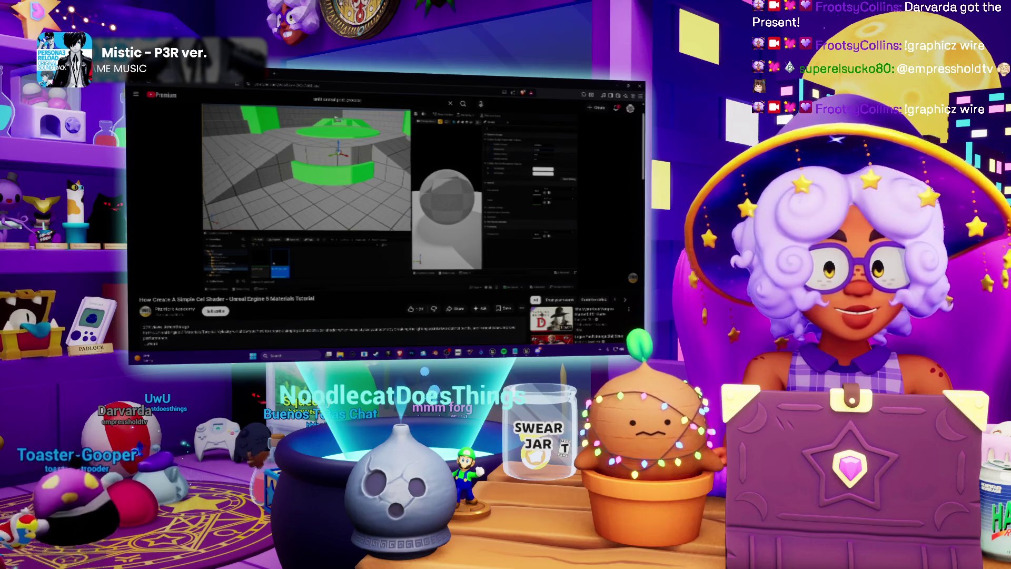
Search Google for unlit materials in Unreal, skim the results, and switch back to Unreal
{"action": "key", "text": "ctrl+Tab"}
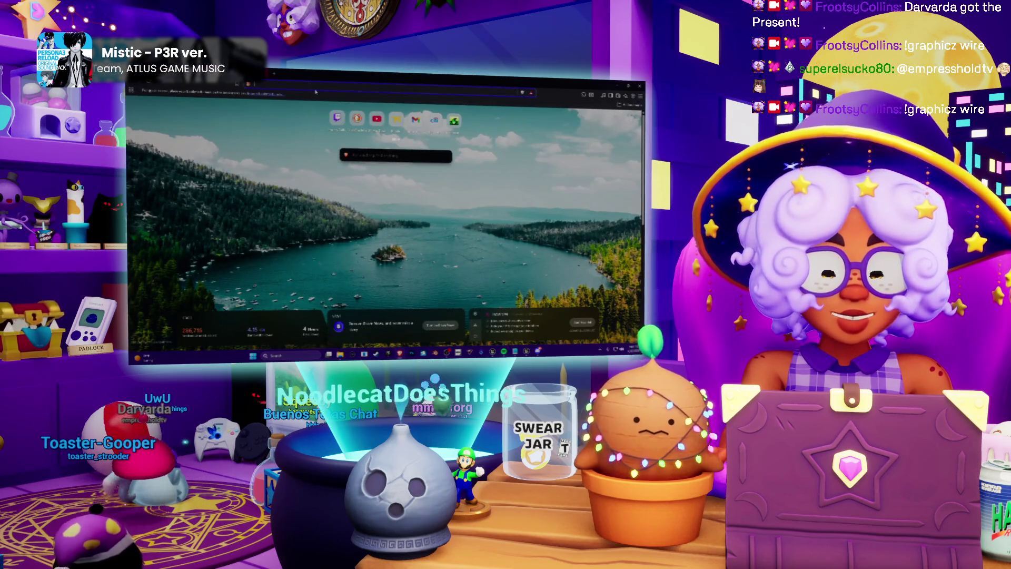
{"action": "left_click", "coordinate": [315, 92]}
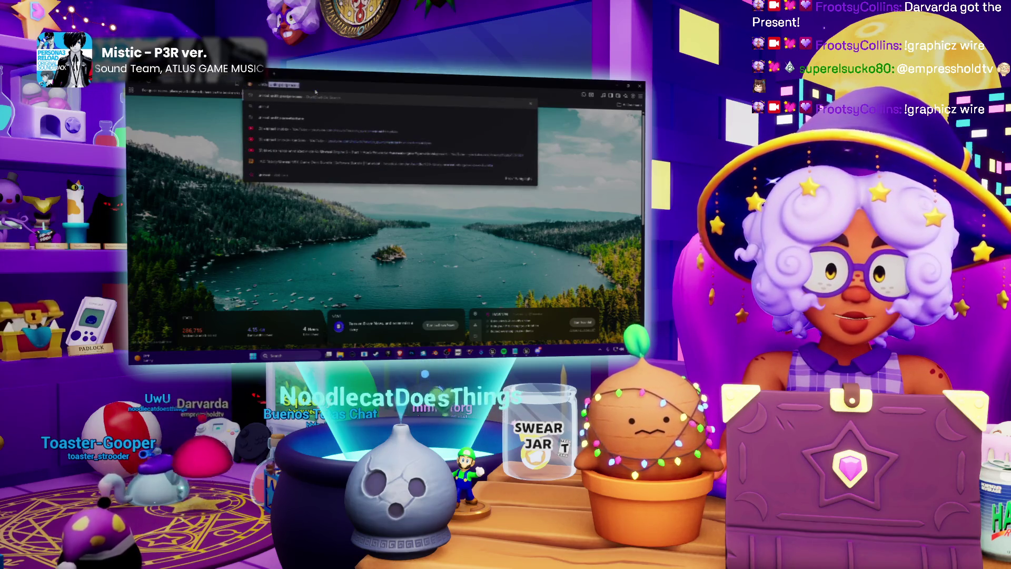
{"action": "type", "text": "s"}
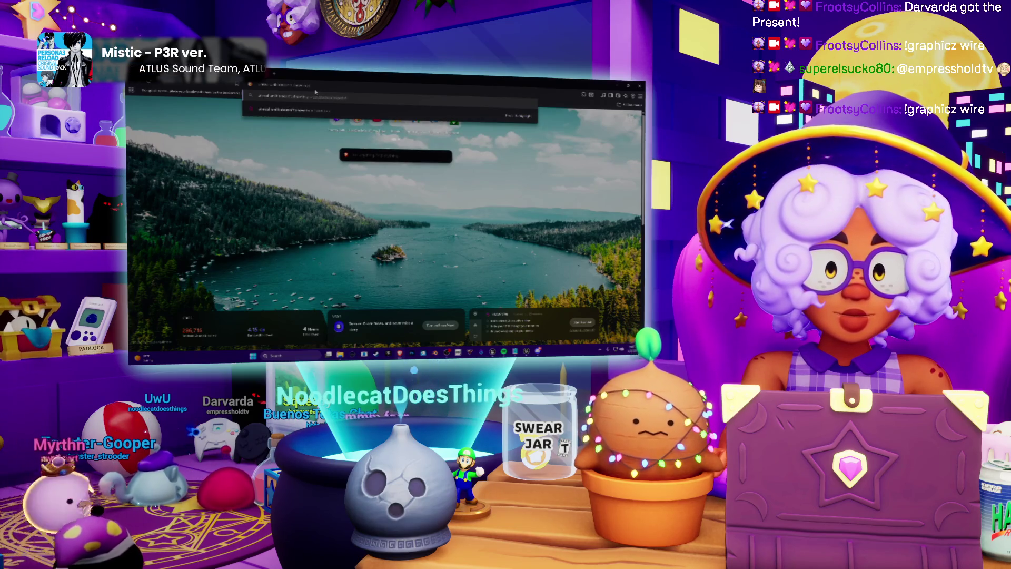
{"action": "key", "text": "Return"}
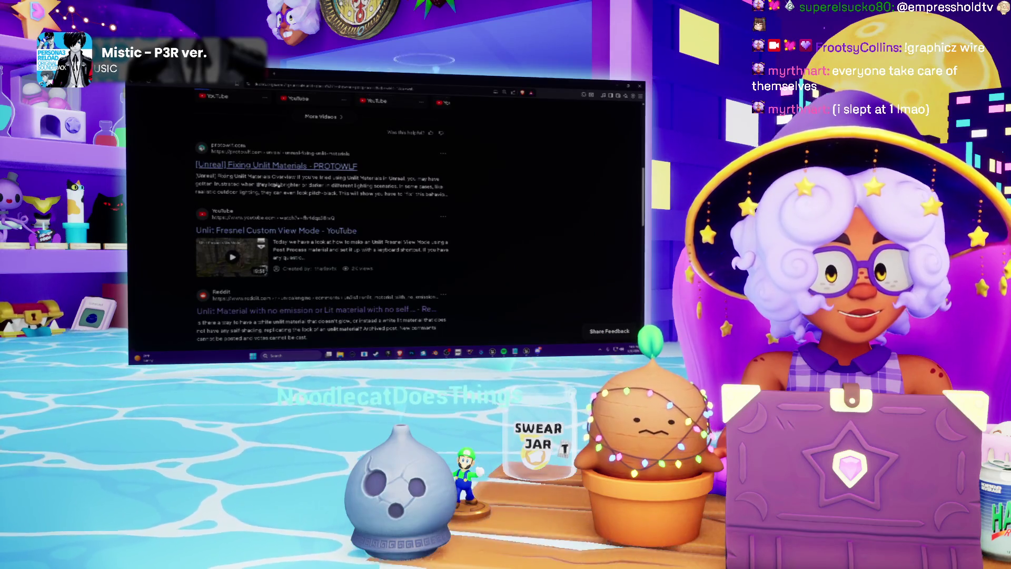
{"action": "scroll", "coordinate": [259, 185], "scroll_direction": "down", "scroll_amount": 3}
{"action": "scroll", "coordinate": [418, 325], "scroll_direction": "down", "scroll_amount": 2}
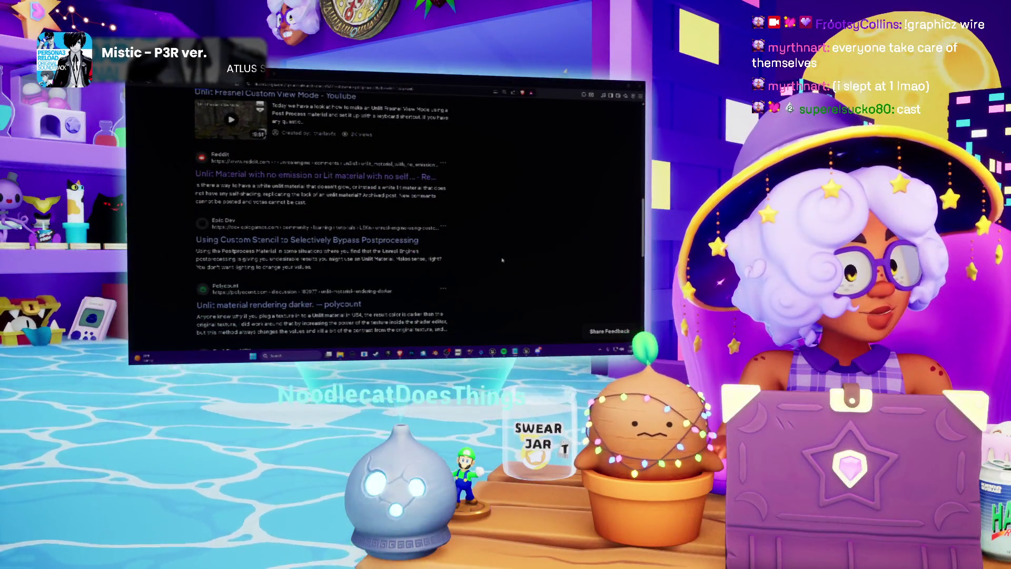
{"action": "key", "text": "alt+Tab"}
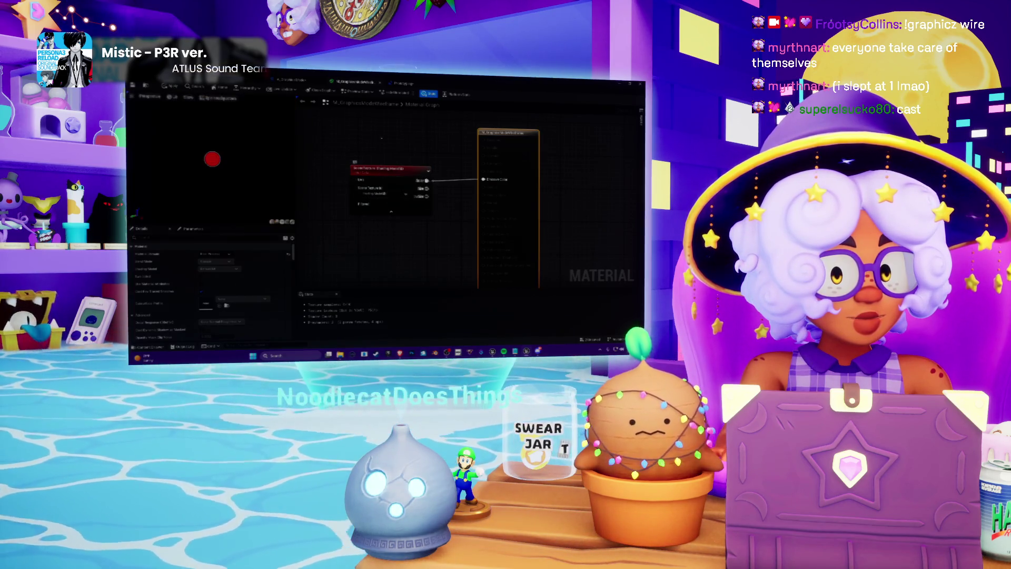
Glance at the Prototyping Level Blueprint and the material graph, ending in the main level viewport
{"action": "left_click_drag", "start_coordinate": [379, 132], "coordinate": [391, 136]}
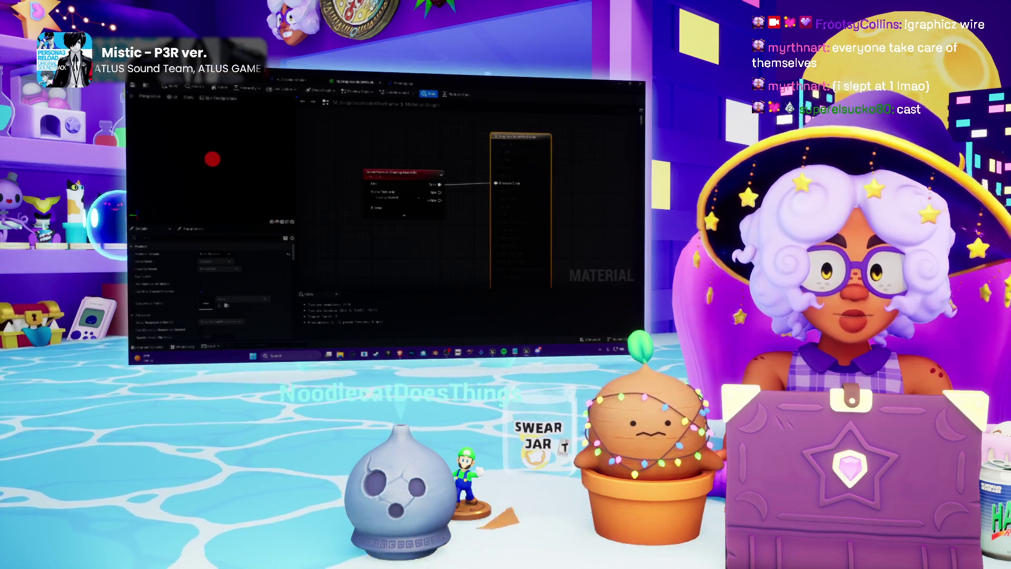
{"action": "key", "text": "ctrl+Tab"}
{"action": "left_click", "coordinate": [402, 82]}
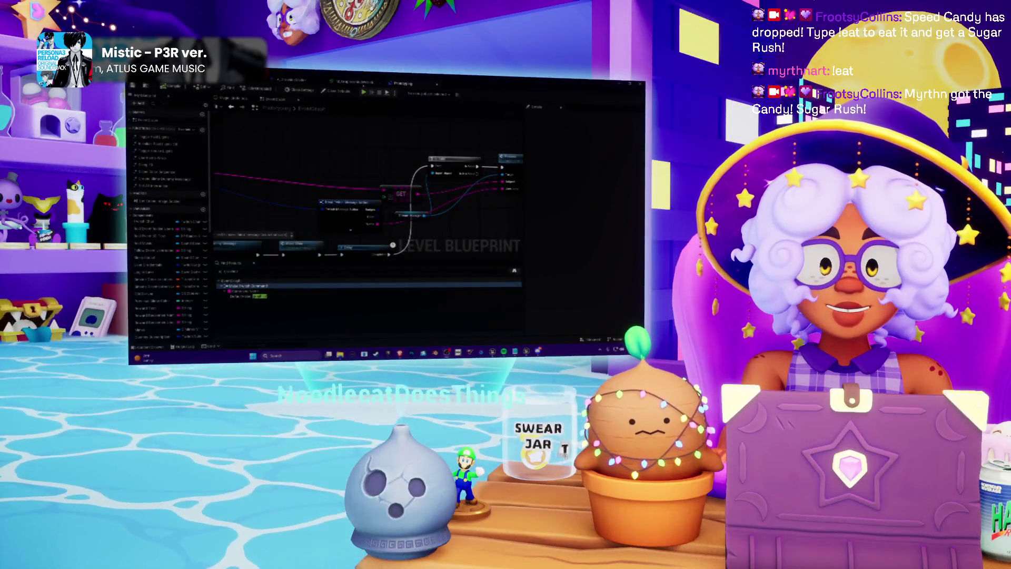
{"action": "left_click", "coordinate": [352, 82]}
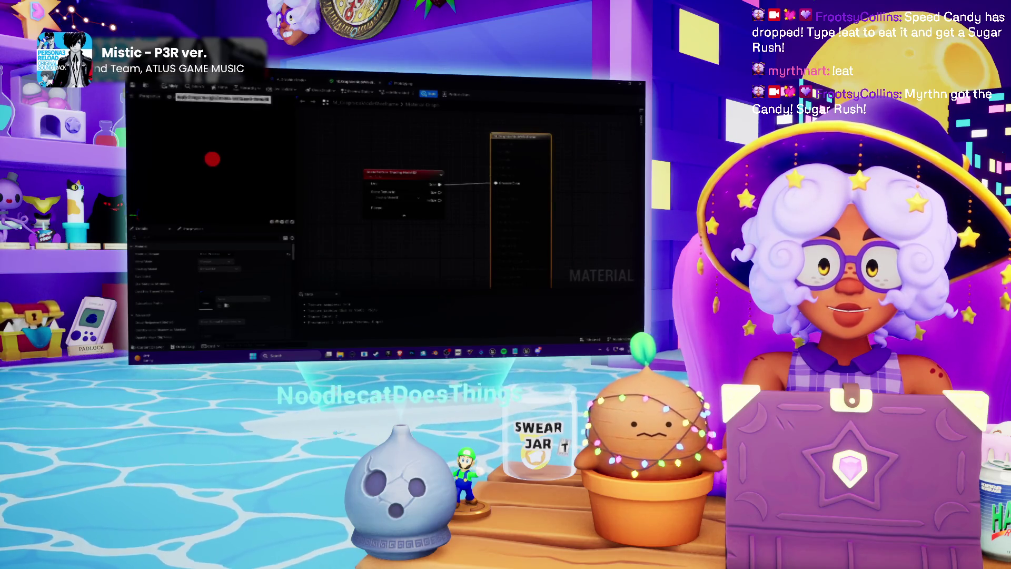
{"action": "left_click", "coordinate": [290, 80]}
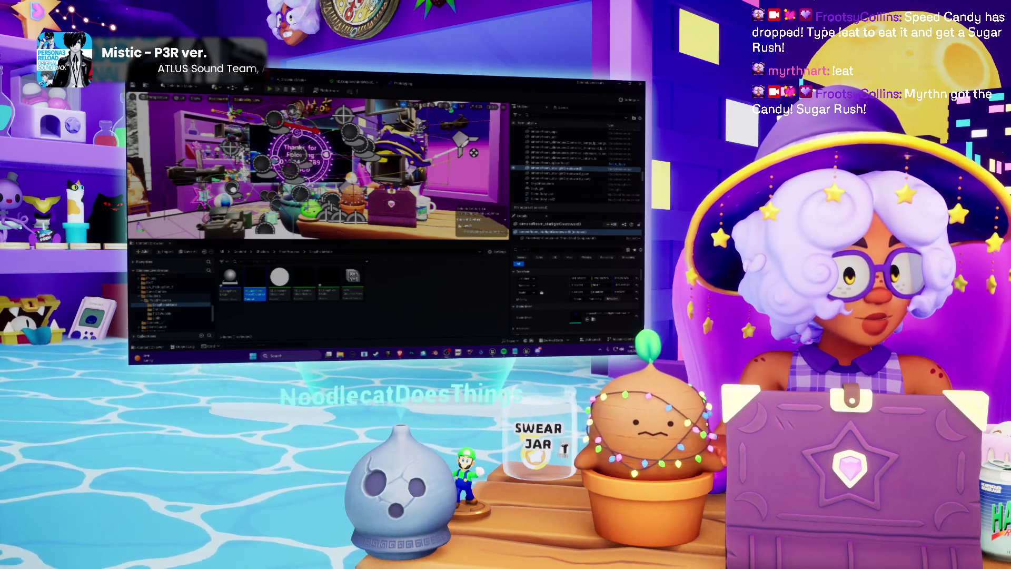
Play-test the level to see the red-tinted render, stop, and reopen the material graph
{"action": "key", "text": "alt+p"}
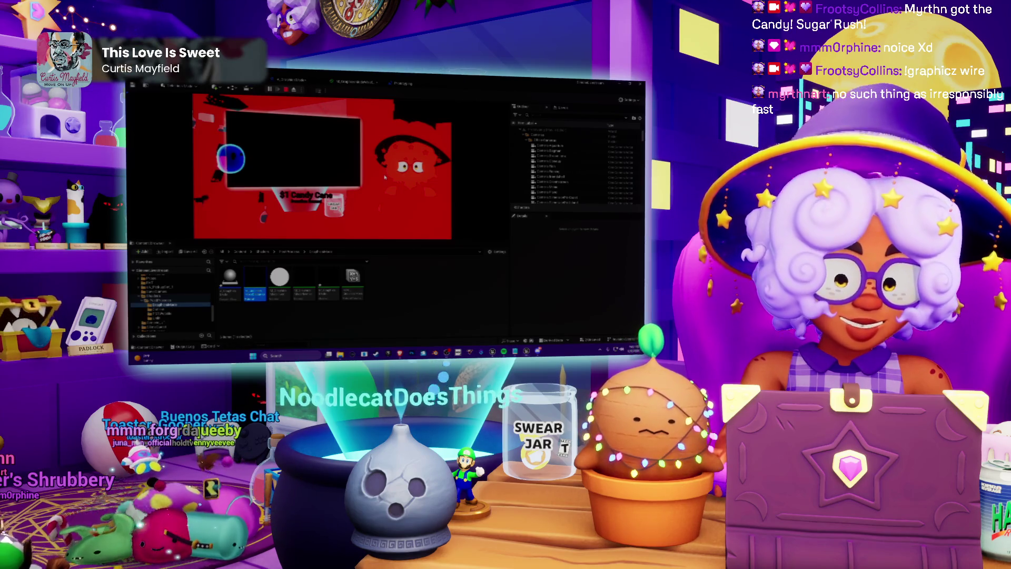
{"action": "key", "text": "Escape"}
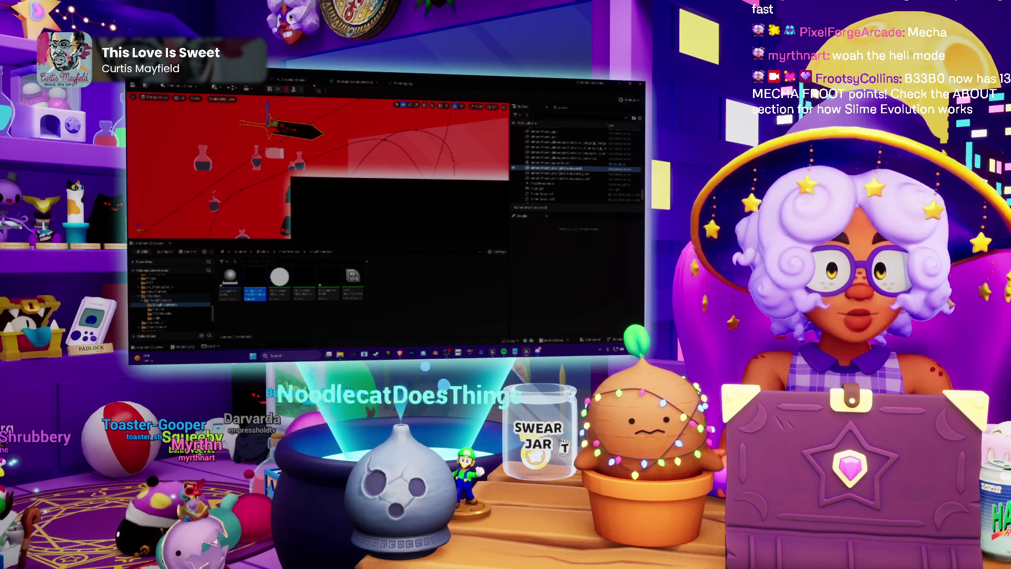
{"action": "left_click", "coordinate": [363, 82]}
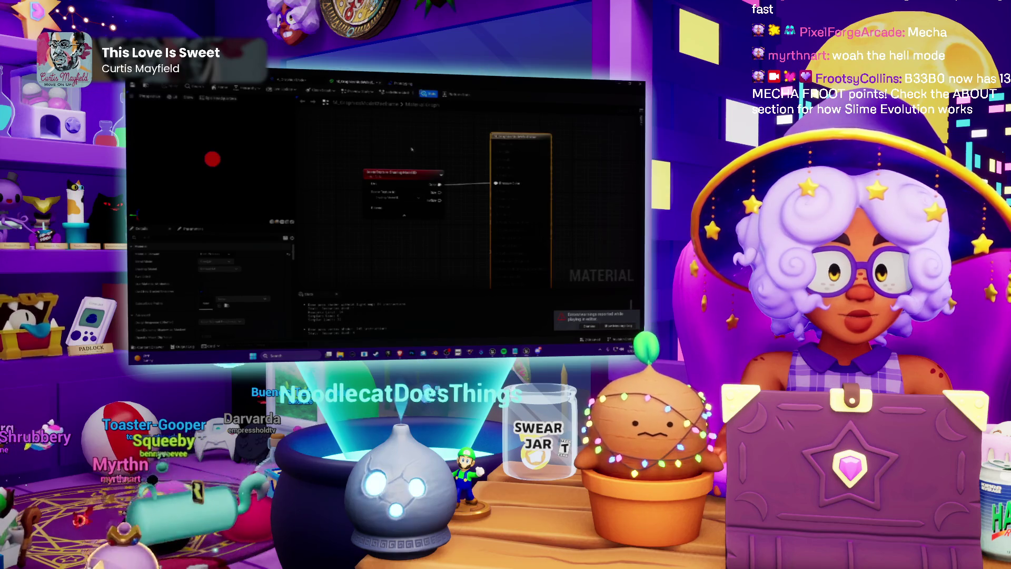
Move the red Scene Texture node lower and try a different scene texture in its list
{"action": "scroll", "coordinate": [412, 149], "scroll_direction": "down", "scroll_amount": 3}
{"action": "left_click", "coordinate": [458, 161]}
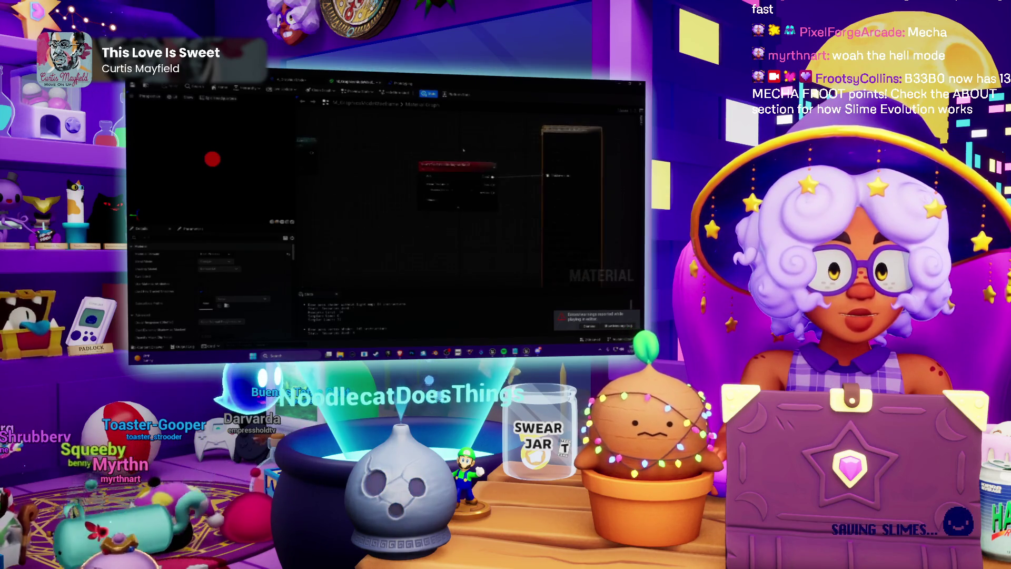
{"action": "scroll", "coordinate": [421, 158], "scroll_direction": "up", "scroll_amount": 2}
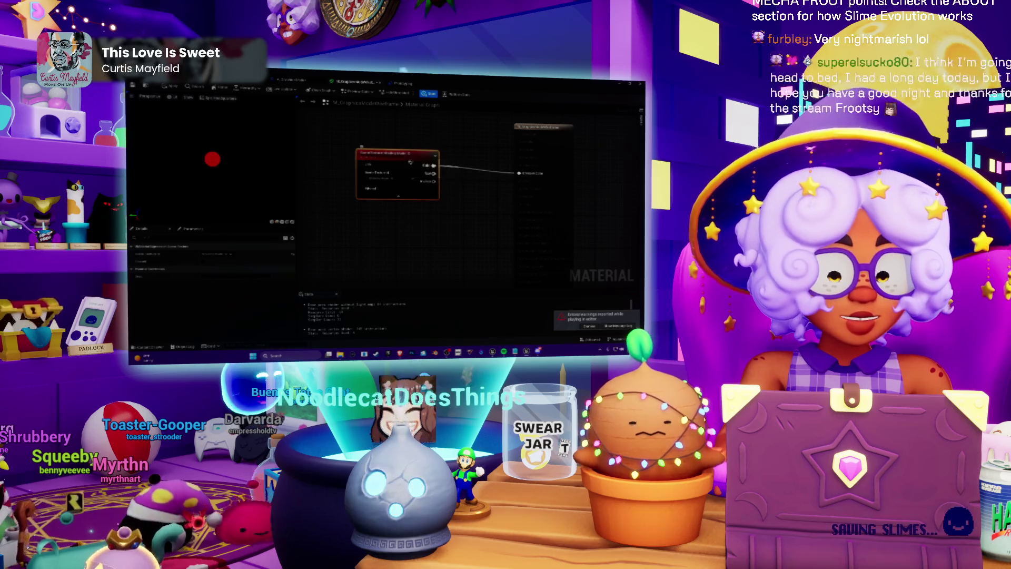
{"action": "mouse_move", "coordinate": [458, 200]}
{"action": "left_mouse_down"}
{"action": "mouse_move", "coordinate": [406, 242]}
{"action": "mouse_move", "coordinate": [403, 212]}
{"action": "left_mouse_up"}
{"action": "left_click", "coordinate": [402, 212]}
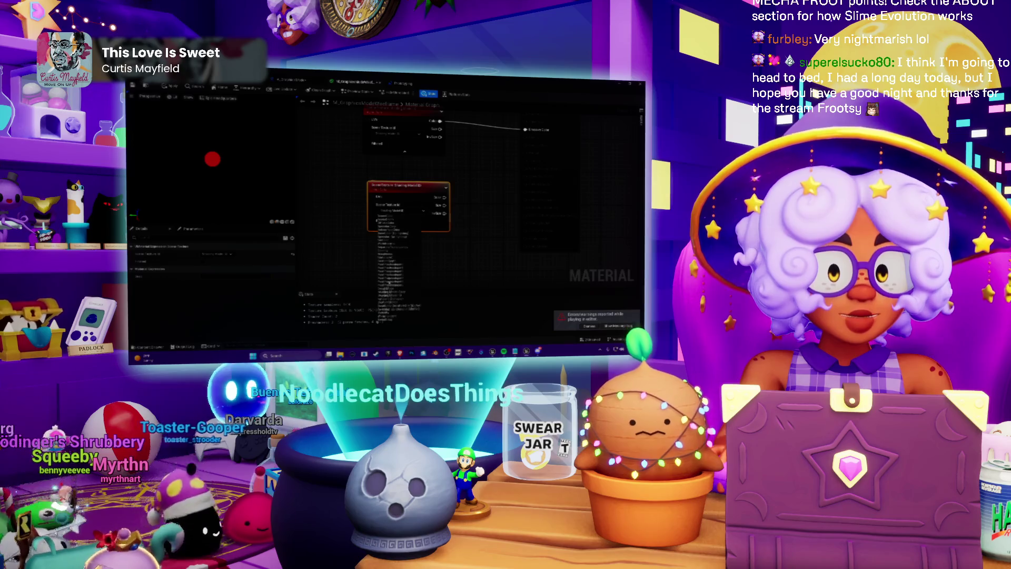
{"action": "left_click", "coordinate": [396, 270]}
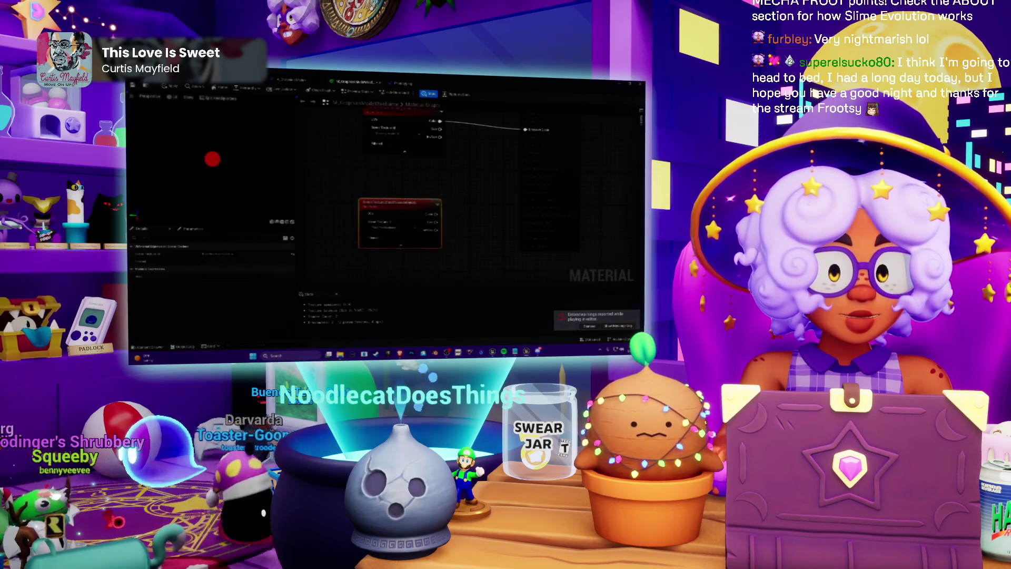
{"action": "scroll", "coordinate": [422, 214], "scroll_direction": "down", "scroll_amount": 2}
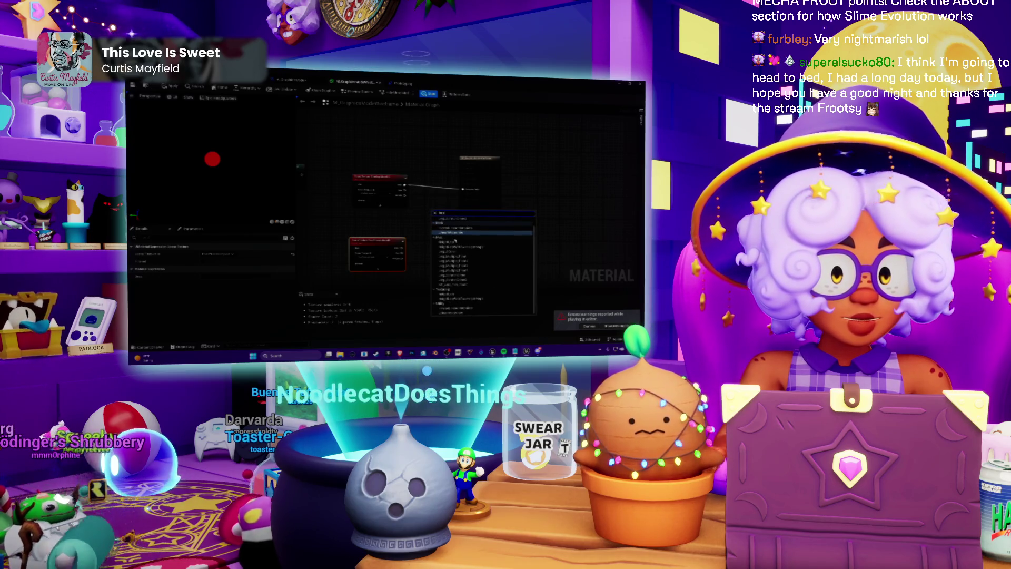
{"action": "key", "text": "Escape"}
Disconnect the node's output wire and move the lower Scene Texture node further down
{"action": "left_click_drag", "start_coordinate": [436, 237], "coordinate": [467, 228]}
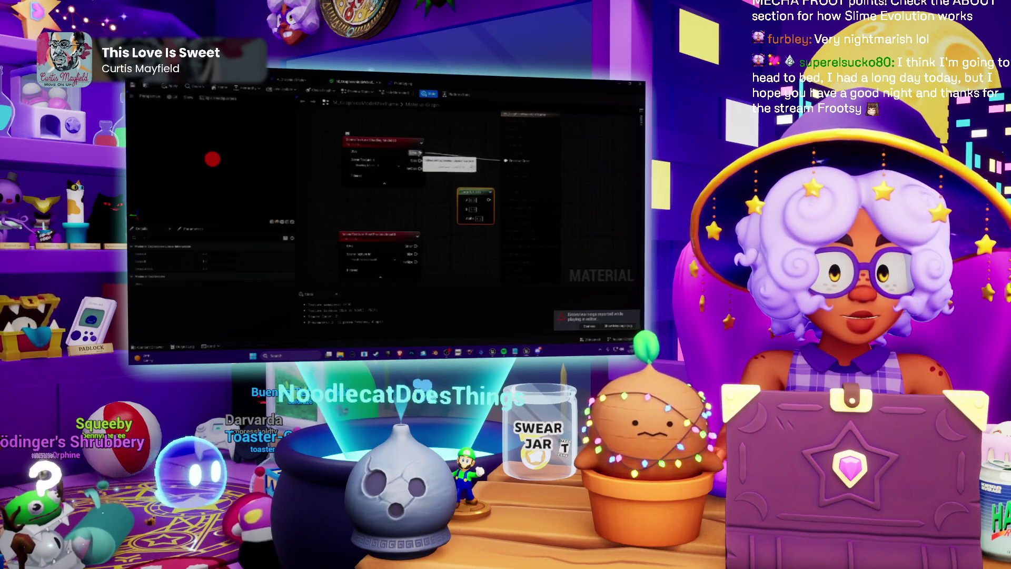
{"action": "left_click", "coordinate": [414, 153], "text": "alt"}
{"action": "left_click_drag", "start_coordinate": [401, 149], "coordinate": [372, 169]}
{"action": "mouse_move", "coordinate": [372, 237]}
{"action": "left_mouse_down"}
{"action": "mouse_move", "coordinate": [414, 222]}
{"action": "mouse_move", "coordinate": [397, 266]}
{"action": "left_mouse_up"}
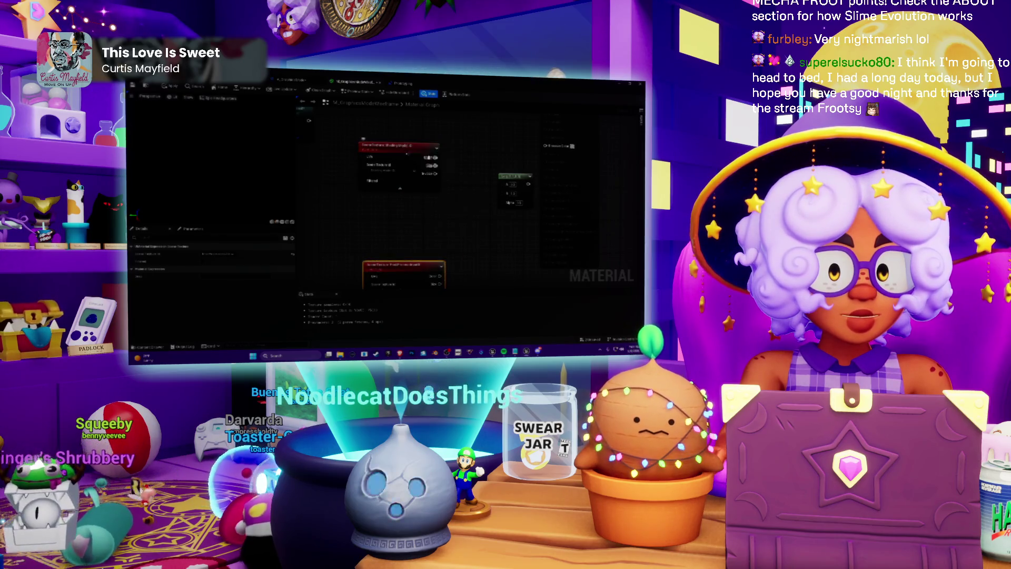
{"action": "left_click_drag", "start_coordinate": [446, 239], "coordinate": [446, 236]}
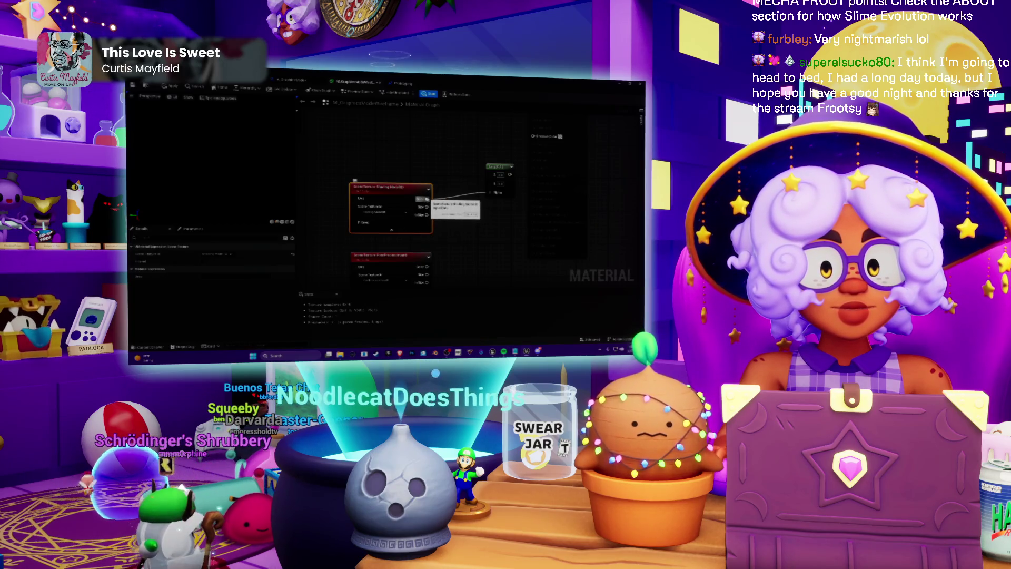
{"action": "left_click_drag", "start_coordinate": [443, 213], "coordinate": [400, 196]}
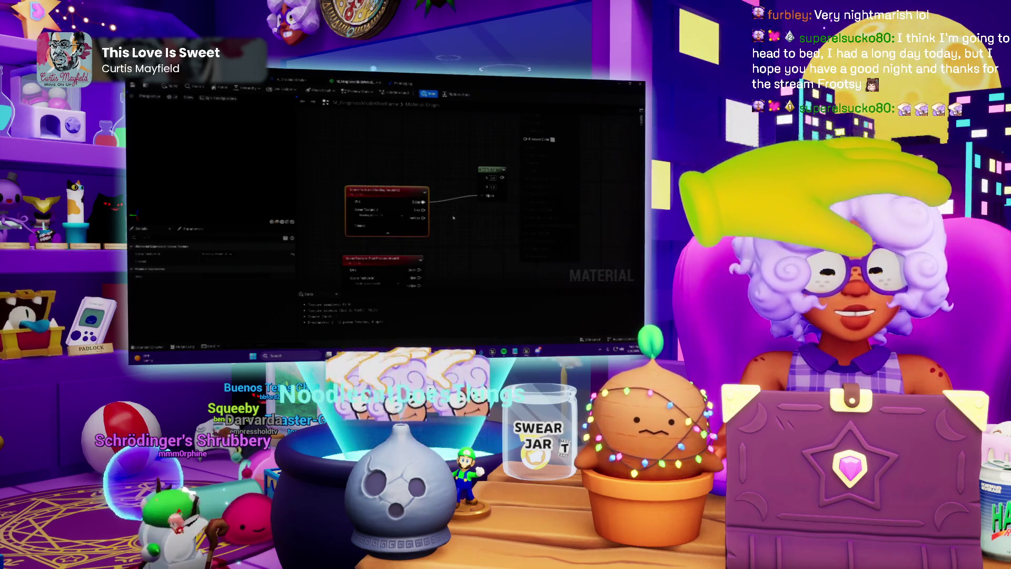
Add a Scene Texture node and wire its Color output into the small and green nodes
{"action": "type", "text": "scene"}
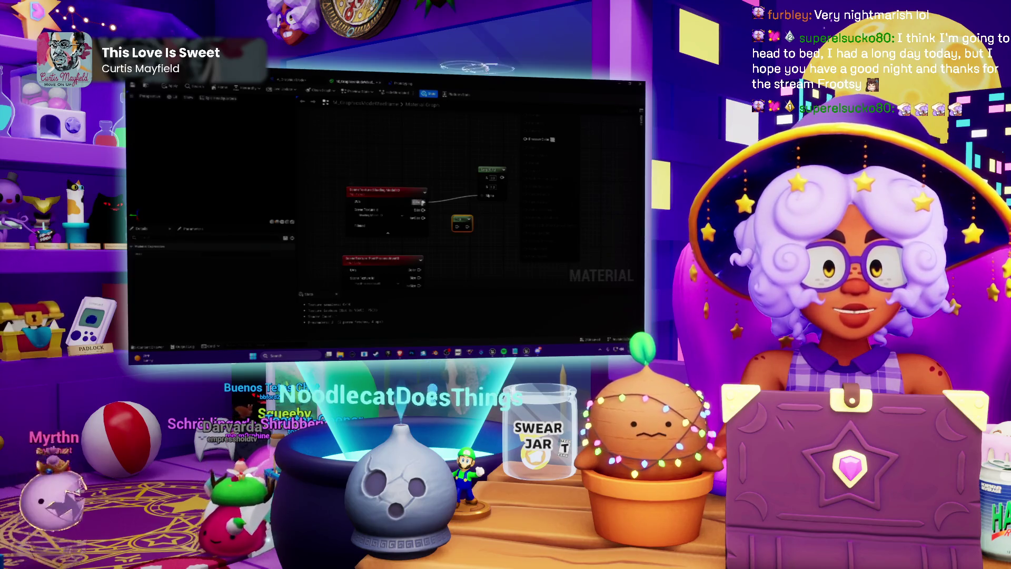
{"action": "mouse_move", "coordinate": [423, 202]}
{"action": "left_mouse_down"}
{"action": "mouse_move", "coordinate": [455, 226]}
{"action": "mouse_move", "coordinate": [449, 215]}
{"action": "mouse_move", "coordinate": [495, 229]}
{"action": "mouse_move", "coordinate": [486, 196]}
{"action": "left_mouse_up"}
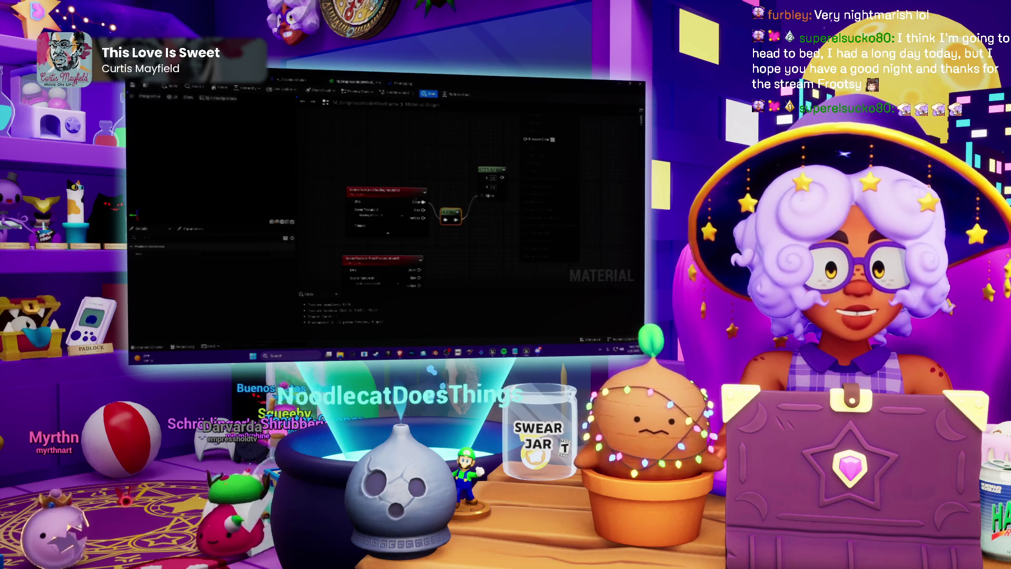
{"action": "left_click_drag", "start_coordinate": [388, 190], "coordinate": [383, 198]}
{"action": "left_click_drag", "start_coordinate": [392, 264], "coordinate": [392, 140]}
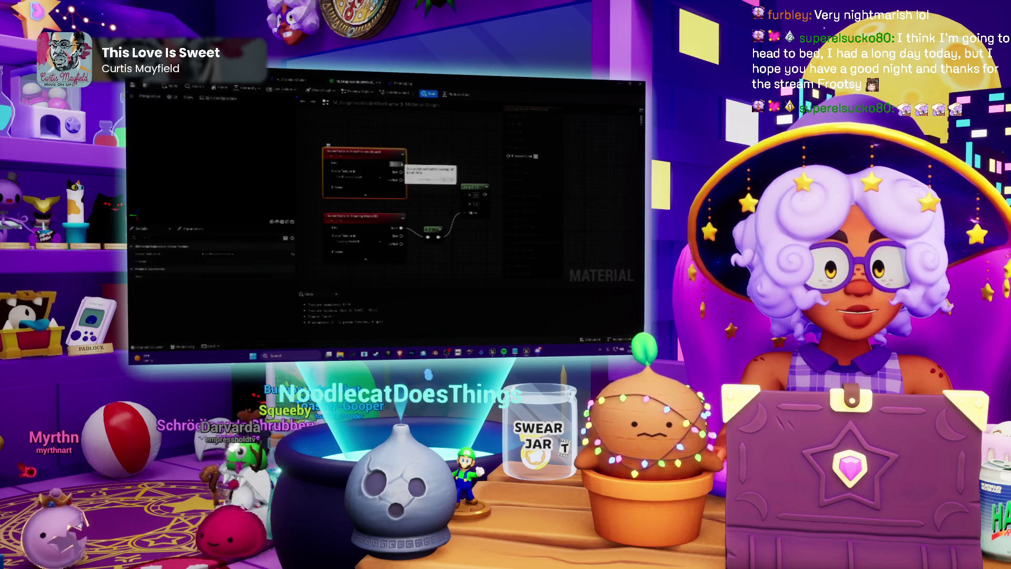
{"action": "left_click_drag", "start_coordinate": [400, 163], "coordinate": [469, 205]}
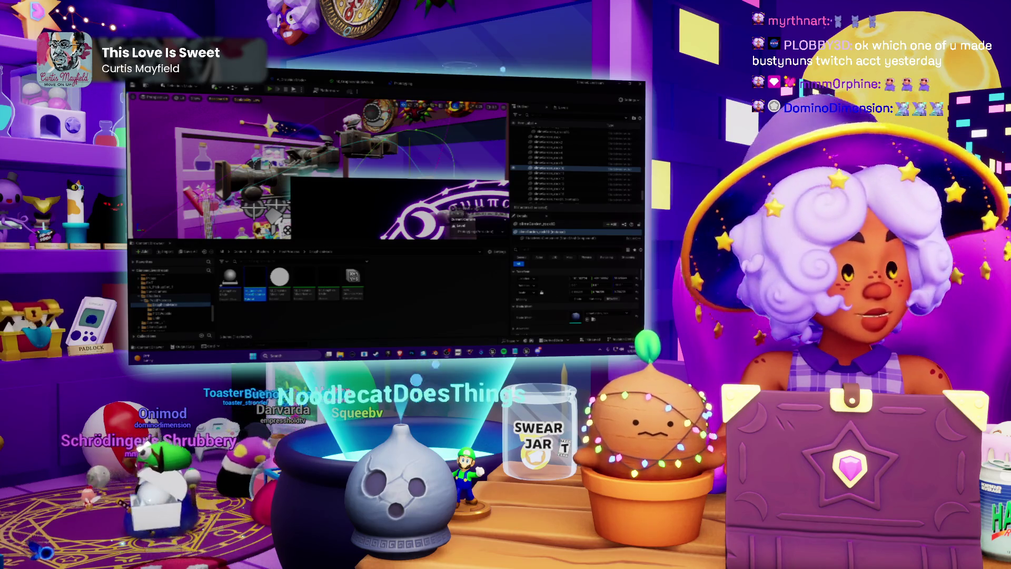
Play the level to preview the blue-green tinted outline effect, then stop
{"action": "key", "text": "alt+p"}
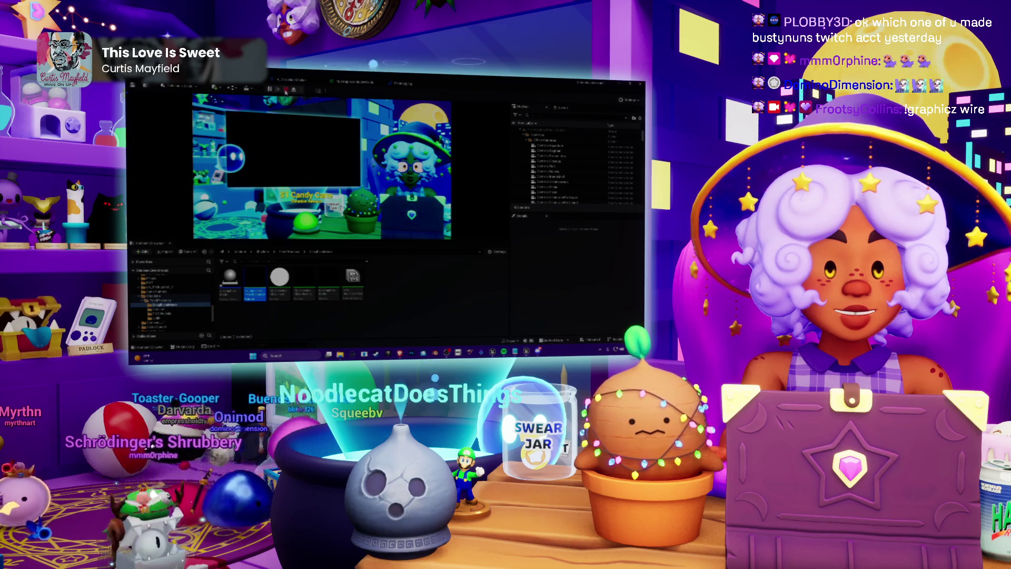
{"action": "key", "text": "ctrl+p"}
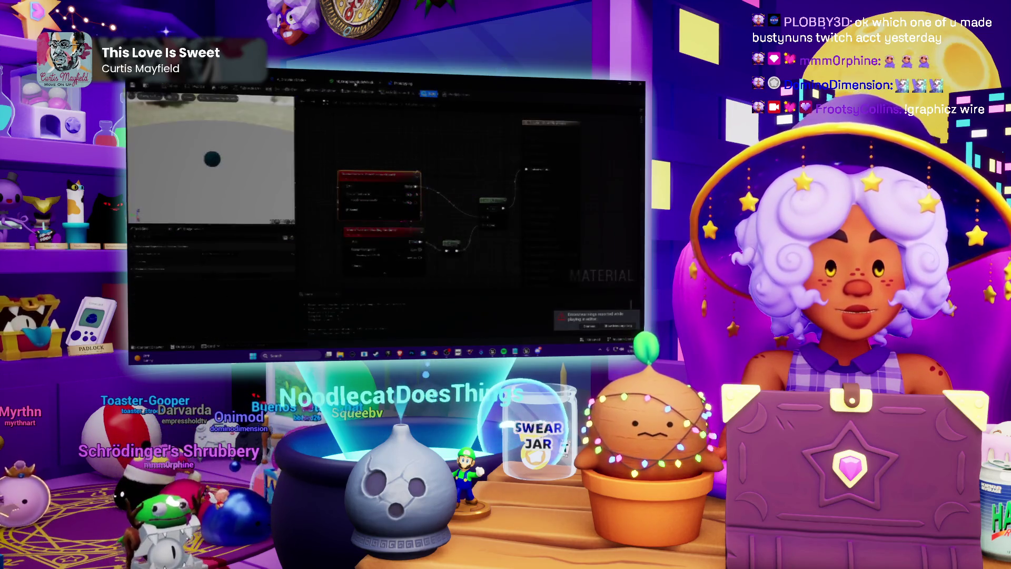
Rearrange the lower texture node and the small node in the material graph
{"action": "left_click_drag", "start_coordinate": [411, 155], "coordinate": [433, 142]}
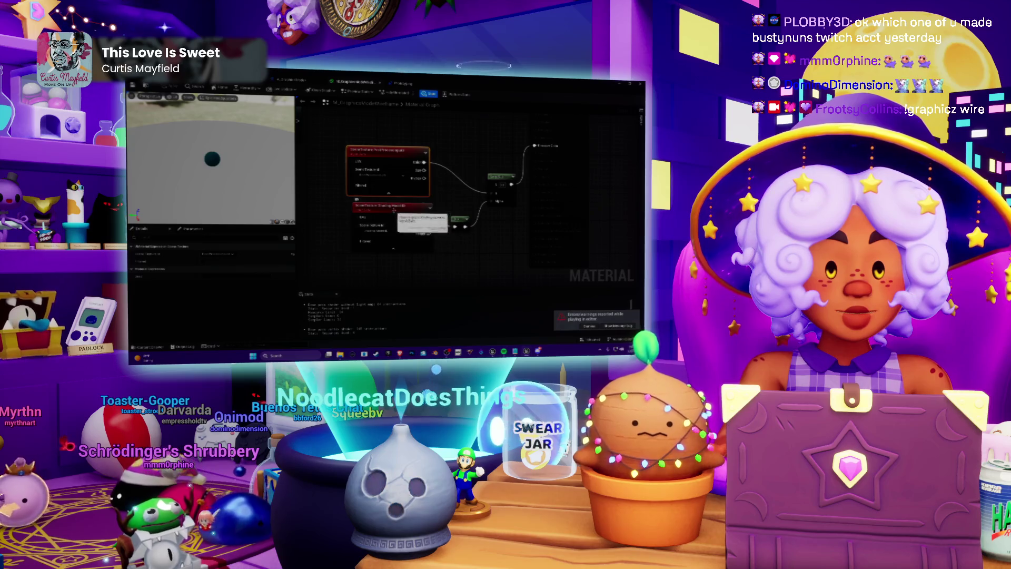
{"action": "left_click_drag", "start_coordinate": [397, 215], "coordinate": [387, 227]}
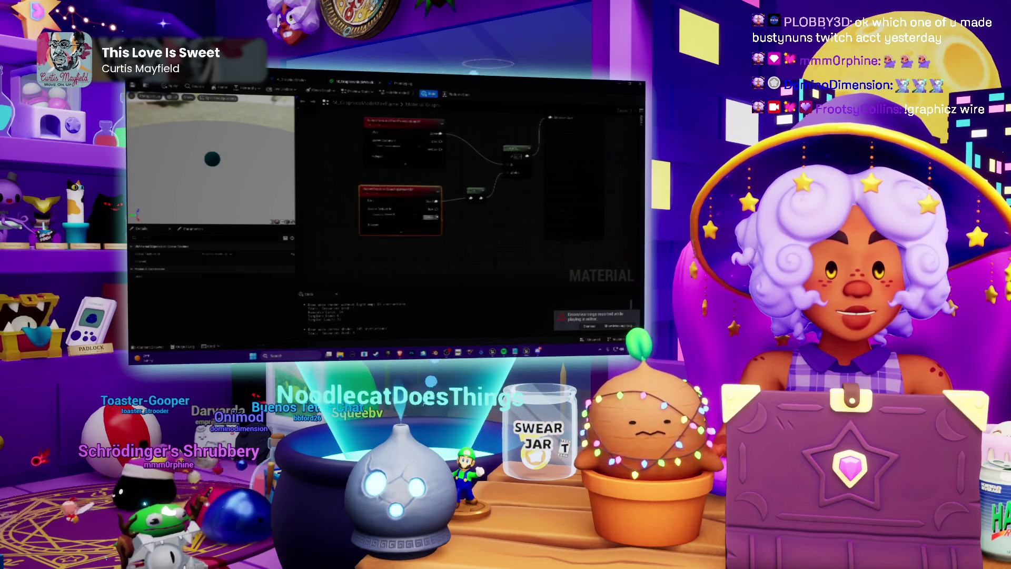
{"action": "left_click_drag", "start_coordinate": [438, 248], "coordinate": [455, 231]}
{"action": "mouse_move", "coordinate": [403, 208]}
{"action": "left_mouse_down"}
{"action": "mouse_move", "coordinate": [408, 227]}
{"action": "mouse_move", "coordinate": [411, 189]}
{"action": "mouse_move", "coordinate": [408, 211]}
{"action": "left_mouse_up"}
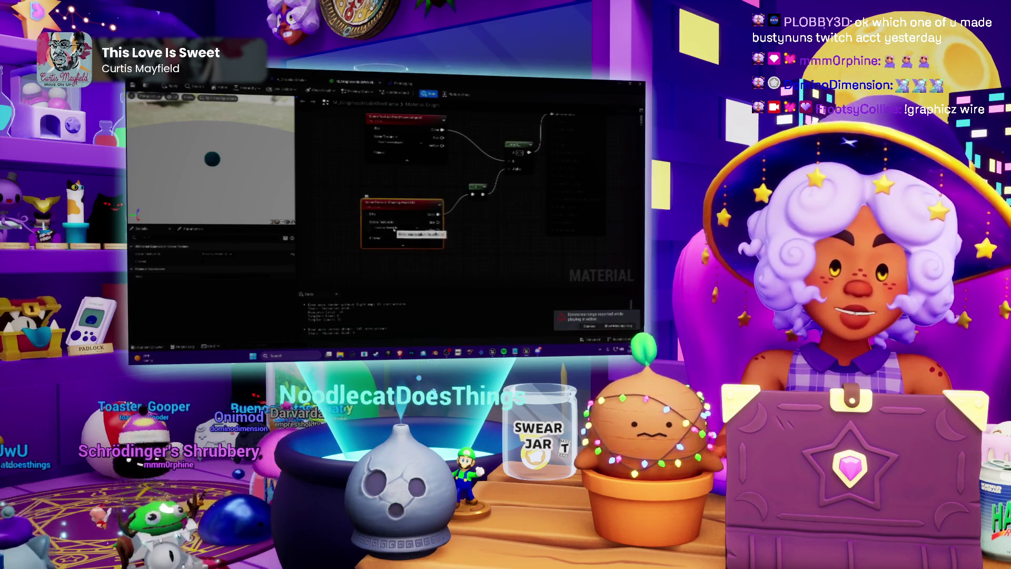
{"action": "left_click_drag", "start_coordinate": [490, 230], "coordinate": [469, 229]}
{"action": "left_click_drag", "start_coordinate": [395, 208], "coordinate": [398, 220]}
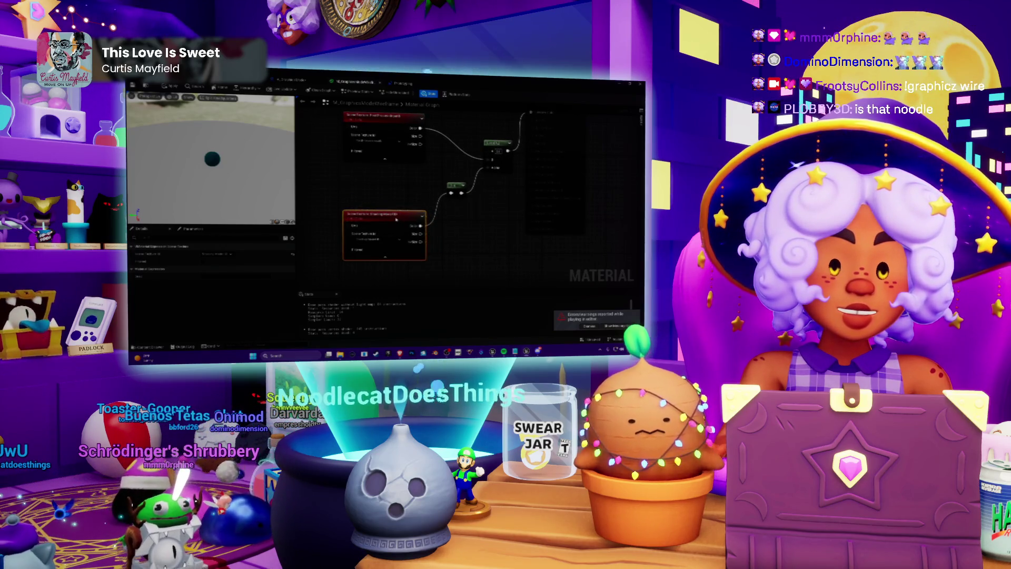
{"action": "left_click_drag", "start_coordinate": [398, 209], "coordinate": [405, 197]}
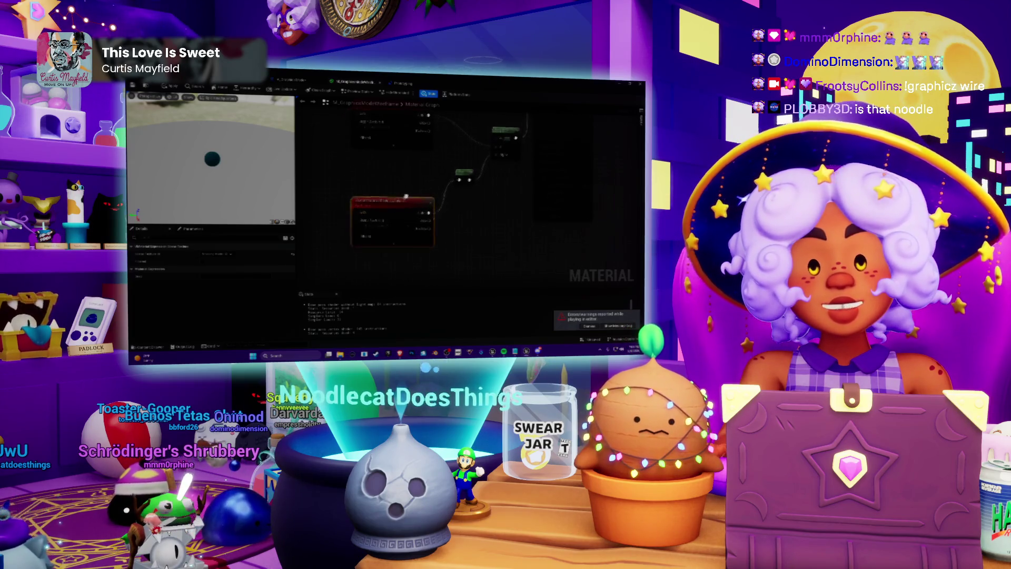
{"action": "mouse_move", "coordinate": [463, 173]}
{"action": "left_mouse_down"}
{"action": "mouse_move", "coordinate": [469, 207]}
{"action": "mouse_move", "coordinate": [440, 198]}
{"action": "left_mouse_up"}
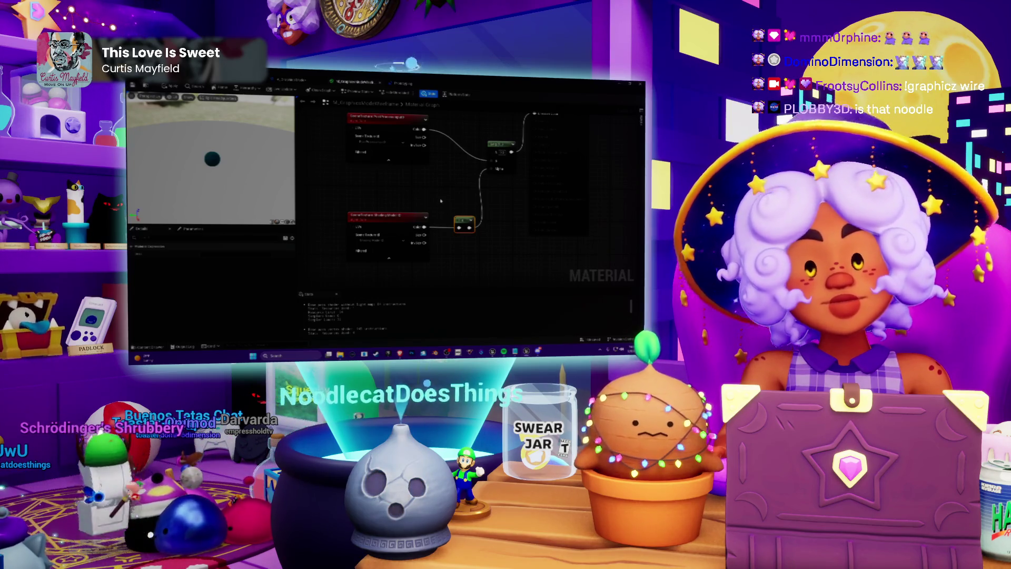
{"action": "mouse_move", "coordinate": [463, 225]}
{"action": "left_mouse_down"}
{"action": "mouse_move", "coordinate": [464, 216]}
{"action": "mouse_move", "coordinate": [450, 243]}
{"action": "left_mouse_up"}
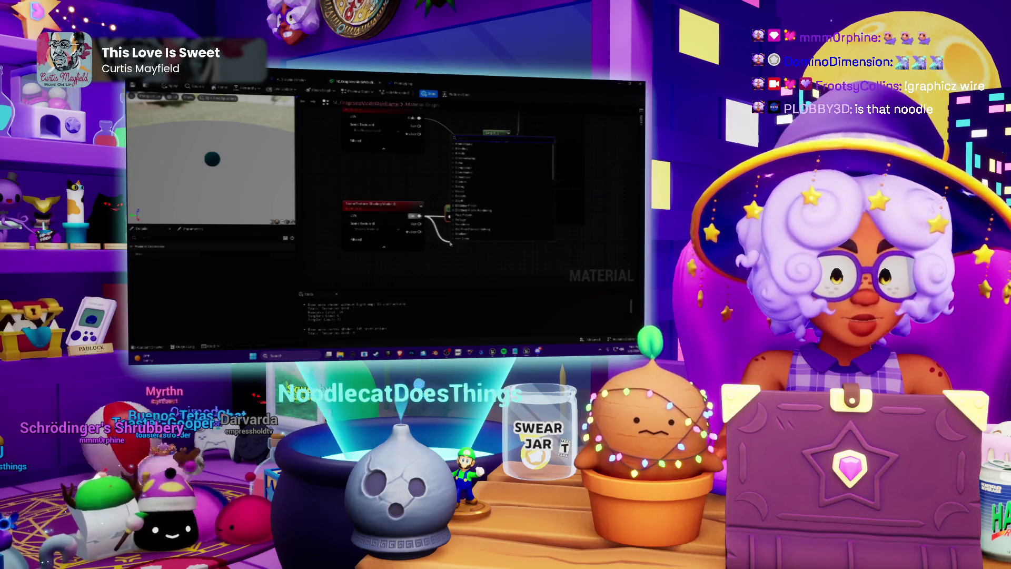
Add a texture node, place it beside the others, and update the mask node
{"action": "type", "text": "texture"}
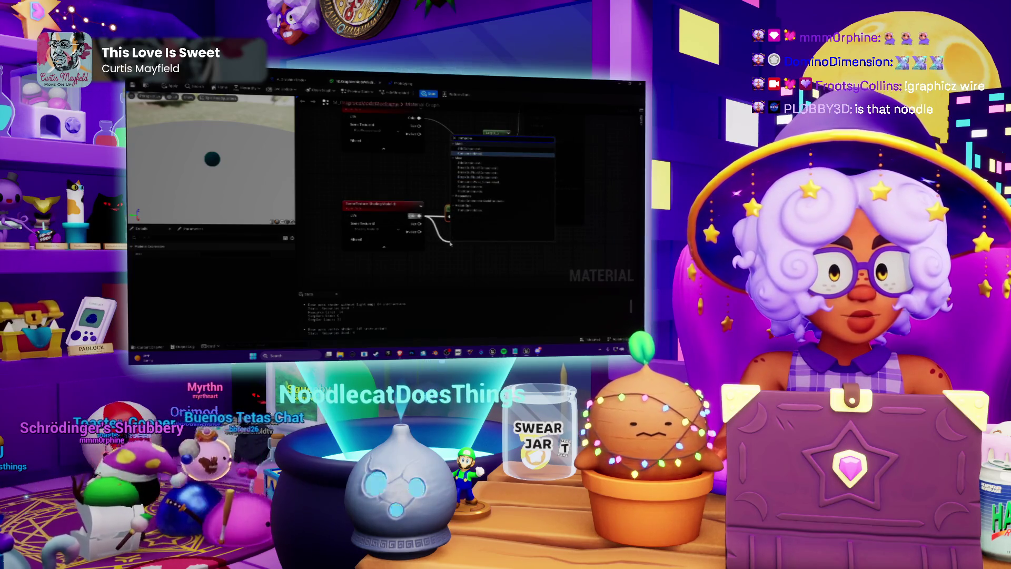
{"action": "left_click", "coordinate": [476, 154]}
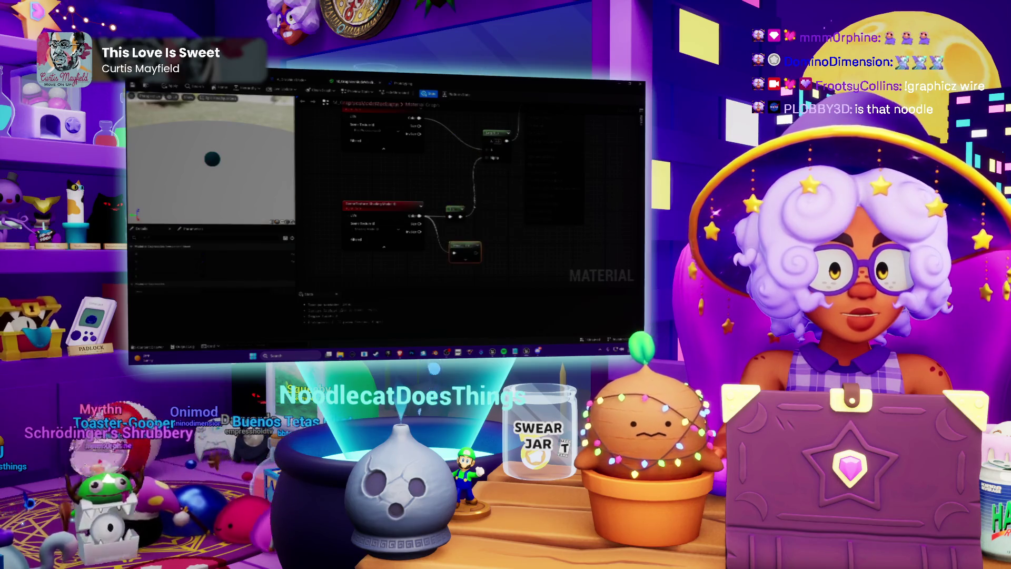
{"action": "left_click_drag", "start_coordinate": [454, 209], "coordinate": [447, 181]}
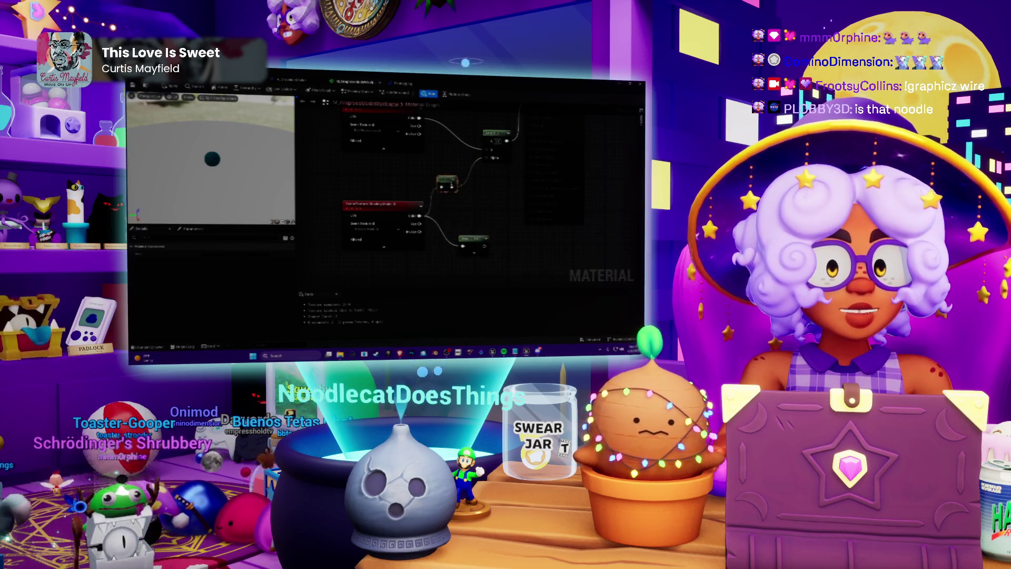
{"action": "left_click_drag", "start_coordinate": [473, 239], "coordinate": [468, 226]}
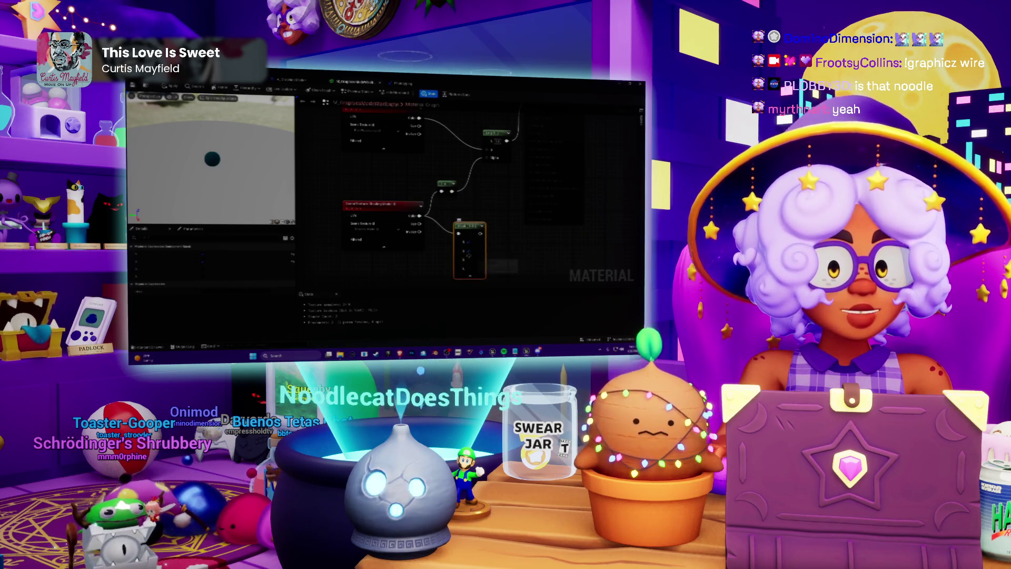
{"action": "left_click", "coordinate": [469, 259]}
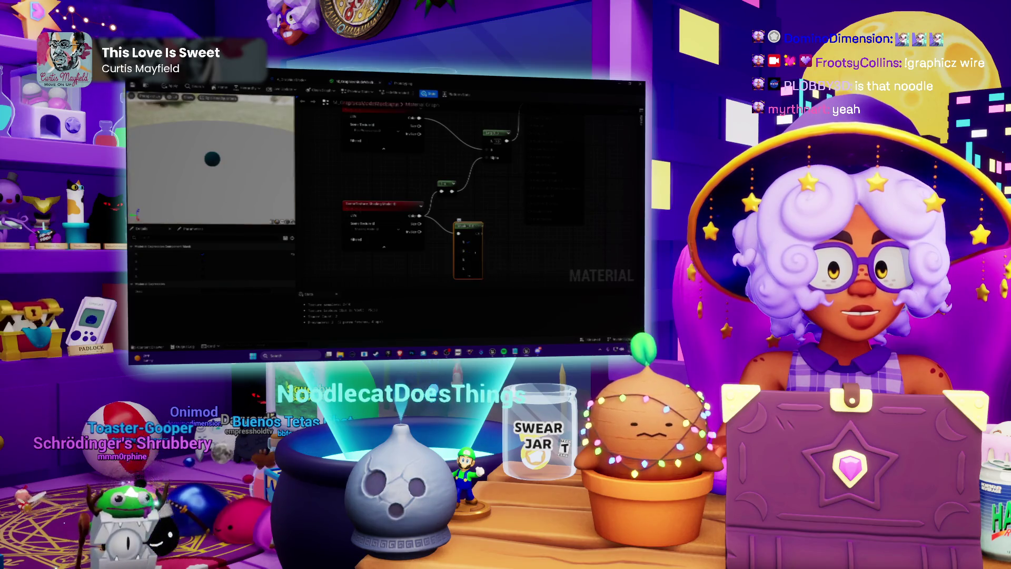
Wire a connection into the tall node and reposition it and the top red texture node
{"action": "mouse_move", "coordinate": [485, 236]}
{"action": "left_mouse_down"}
{"action": "mouse_move", "coordinate": [473, 254]}
{"action": "mouse_move", "coordinate": [475, 179]}
{"action": "left_mouse_up"}
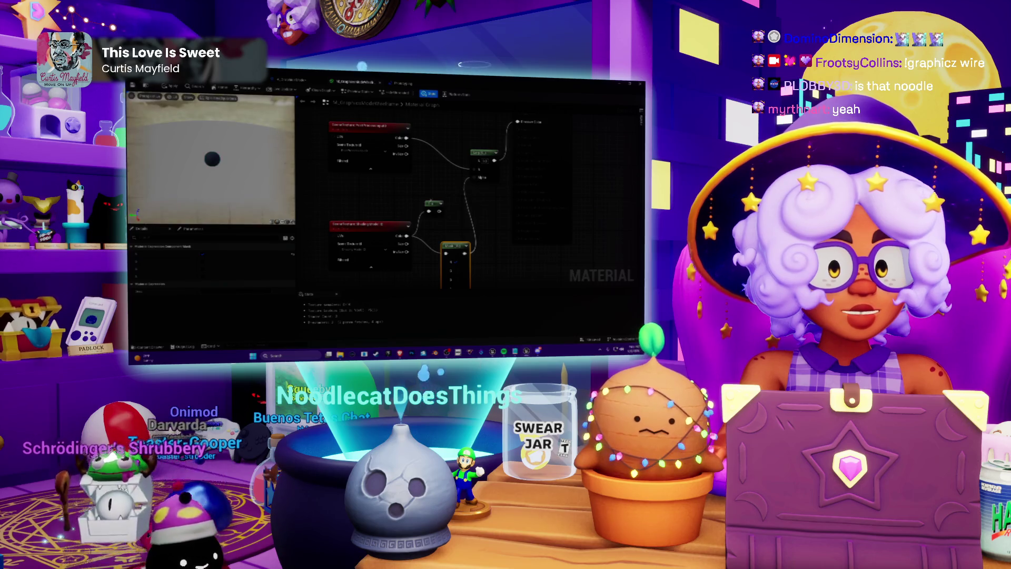
{"action": "left_click_drag", "start_coordinate": [433, 204], "coordinate": [422, 196]}
{"action": "left_click_drag", "start_coordinate": [456, 234], "coordinate": [451, 220]}
{"action": "left_click_drag", "start_coordinate": [432, 172], "coordinate": [424, 196]}
{"action": "mouse_move", "coordinate": [382, 154]}
{"action": "left_mouse_down"}
{"action": "mouse_move", "coordinate": [367, 179]}
{"action": "mouse_move", "coordinate": [444, 195]}
{"action": "mouse_move", "coordinate": [412, 211]}
{"action": "mouse_move", "coordinate": [463, 197]}
{"action": "left_mouse_up"}
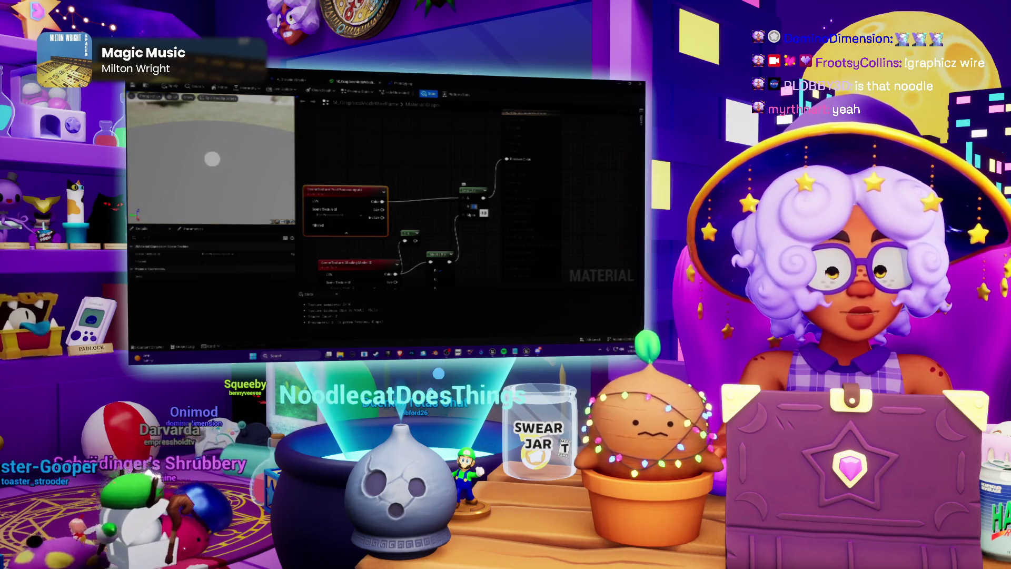
{"action": "left_click", "coordinate": [446, 157]}
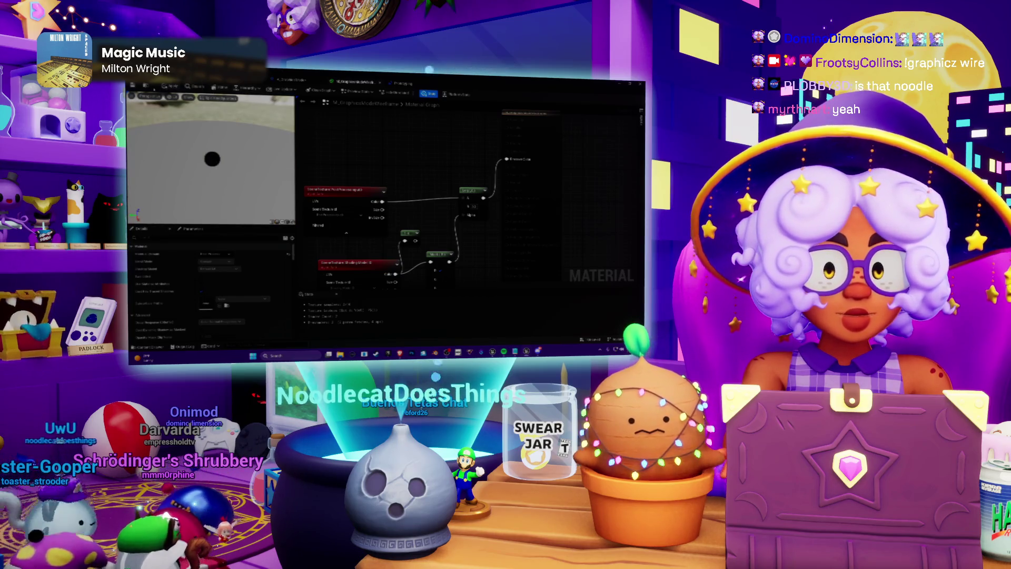
{"action": "left_click", "coordinate": [291, 80]}
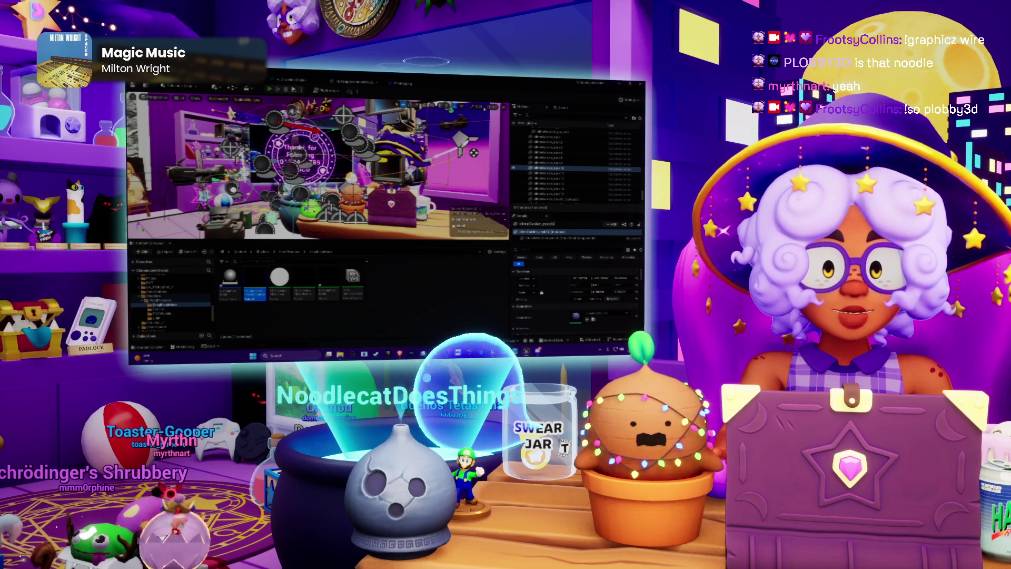
Play the scene to check the outline, stop, and reopen the outline material from the Content Browser
{"action": "key", "text": "alt+p"}
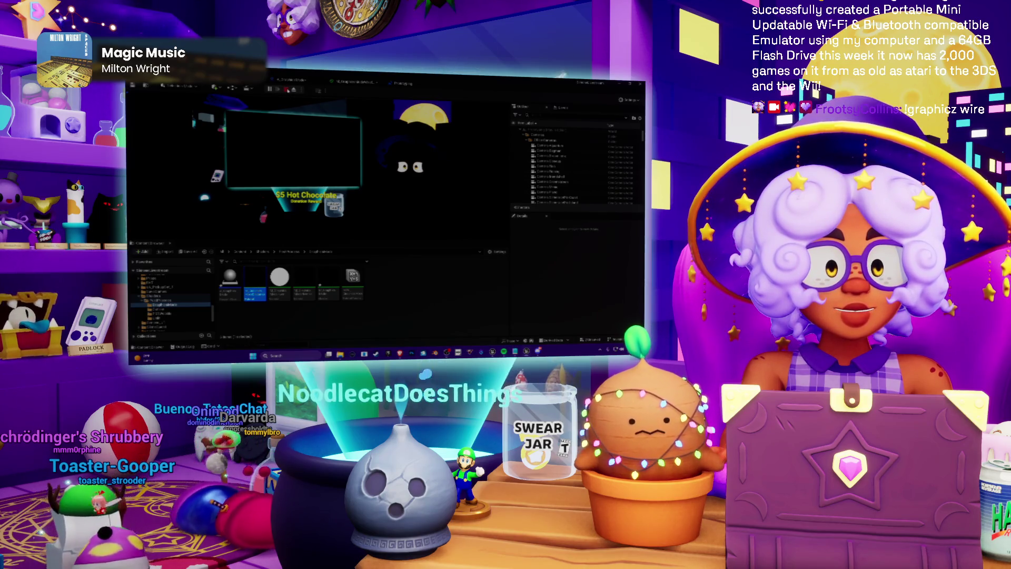
{"action": "left_click", "coordinate": [288, 90]}
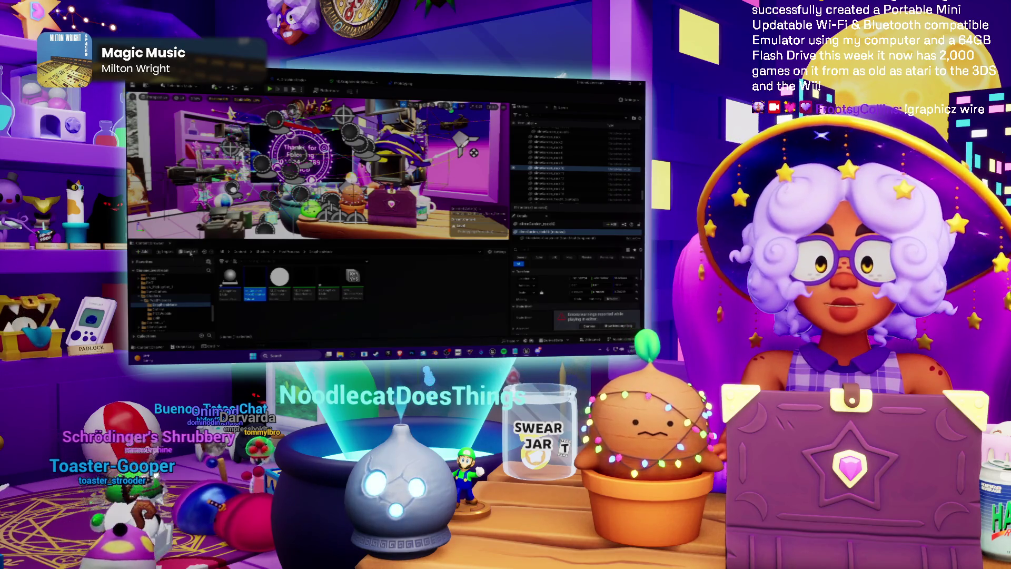
{"action": "double_click", "coordinate": [353, 275]}
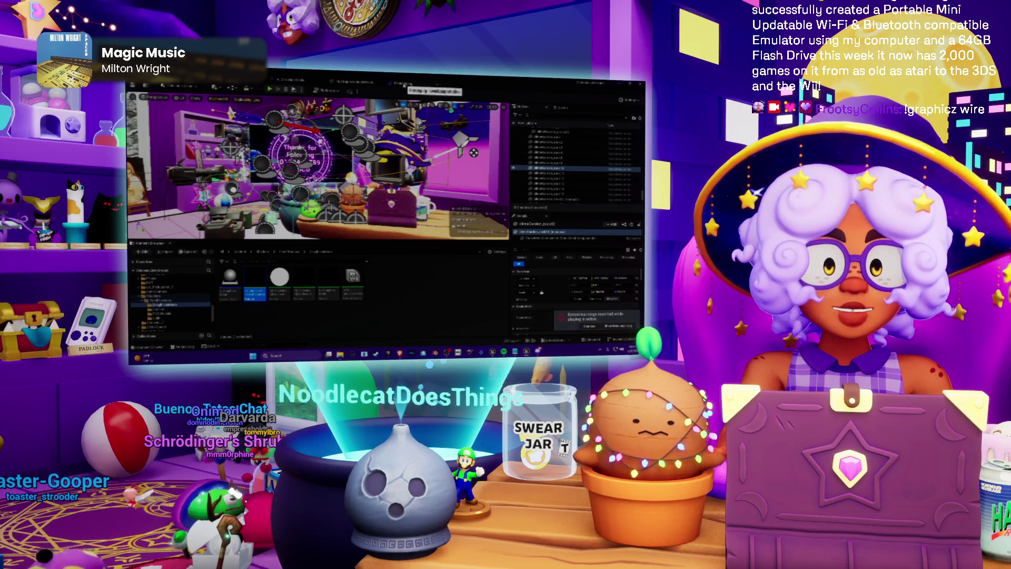
{"action": "left_click", "coordinate": [404, 84]}
{"action": "left_click", "coordinate": [355, 82]}
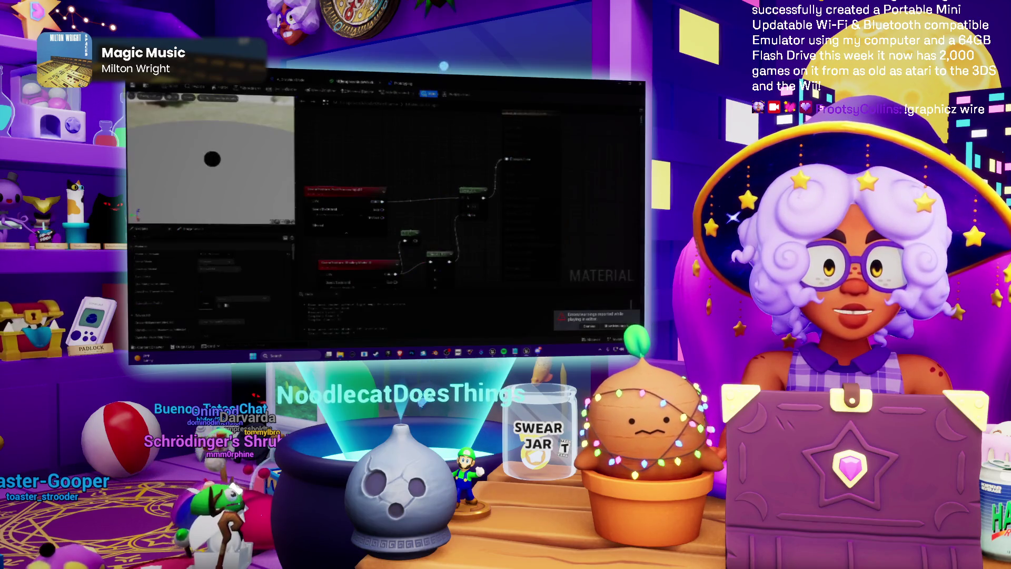
Connect the upper node's output to the outline node and delete the unused Scene Texture node
{"action": "scroll", "coordinate": [371, 162], "scroll_direction": "down", "scroll_amount": 2}
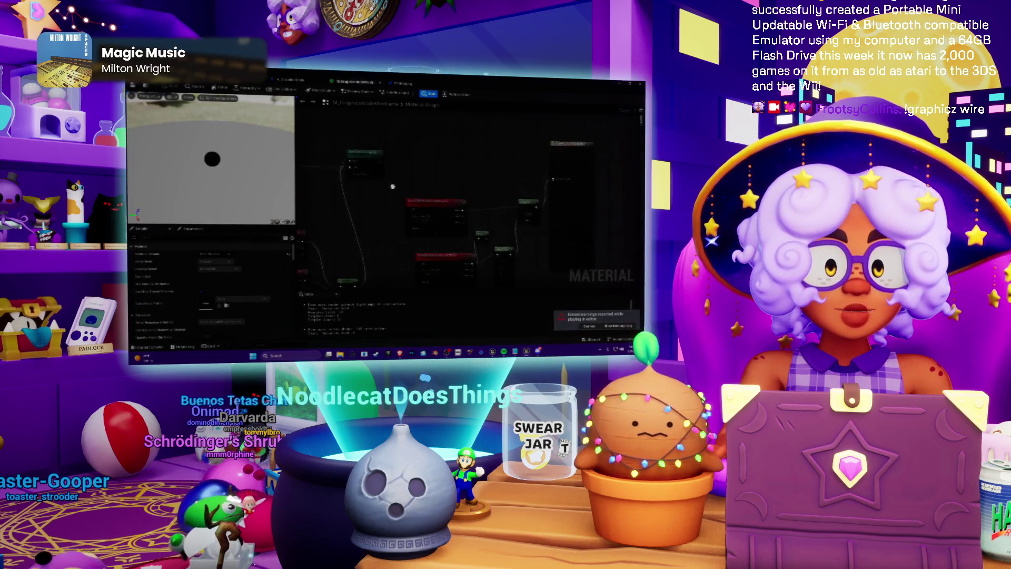
{"action": "left_click_drag", "start_coordinate": [378, 161], "coordinate": [526, 208]}
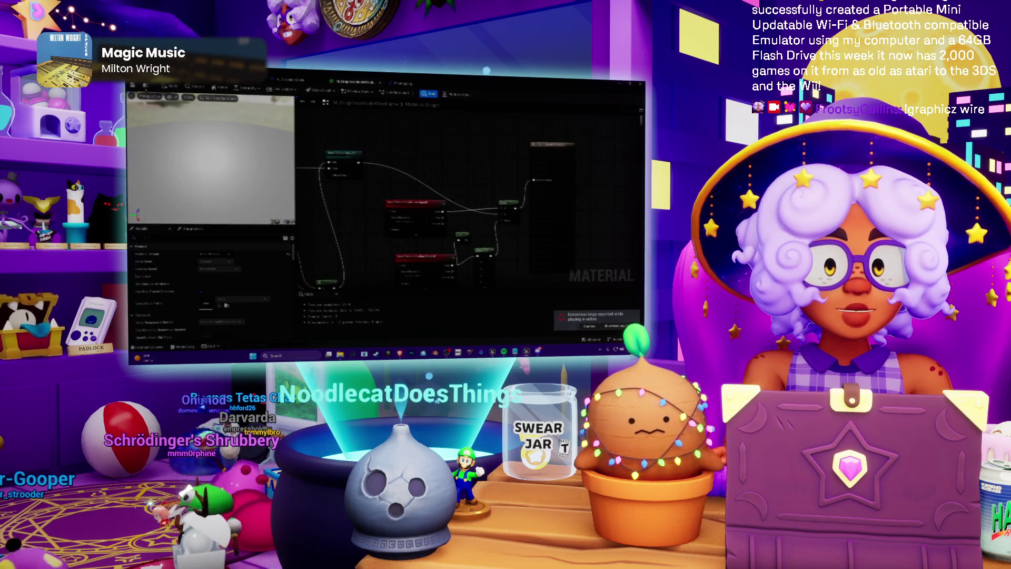
{"action": "key", "text": "Delete"}
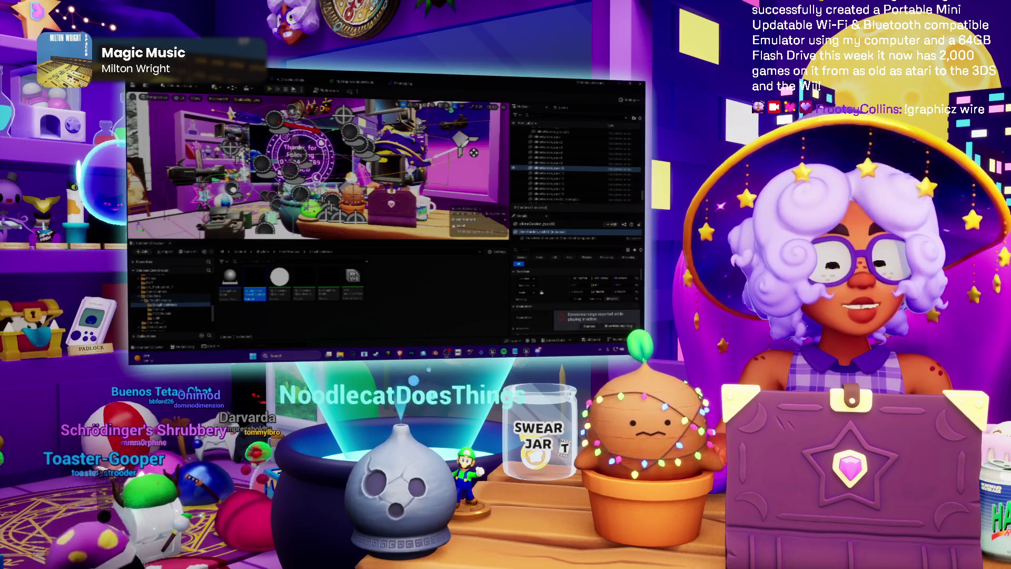
{"action": "key", "text": "alt+p"}
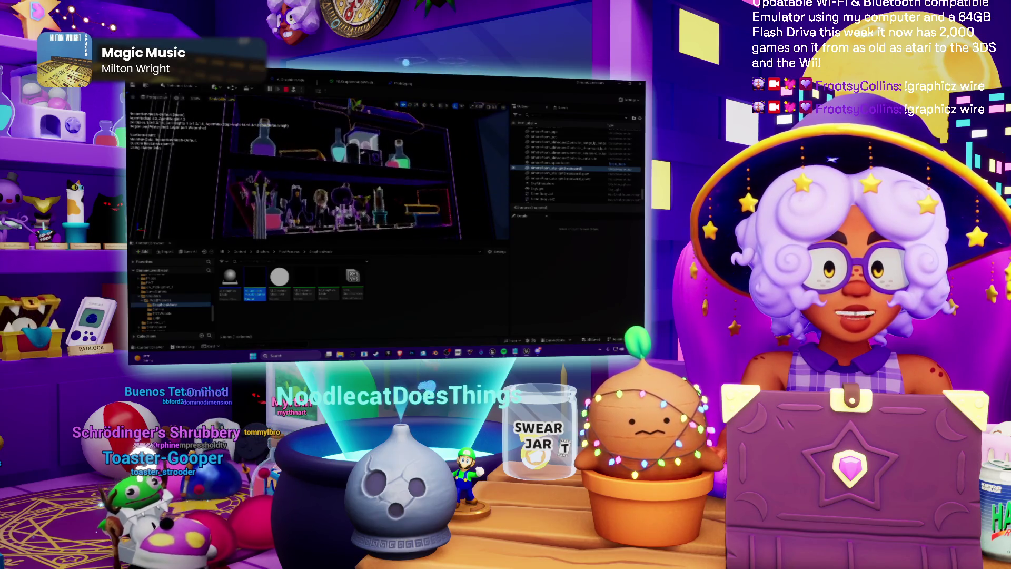
{"action": "left_click", "coordinate": [288, 90]}
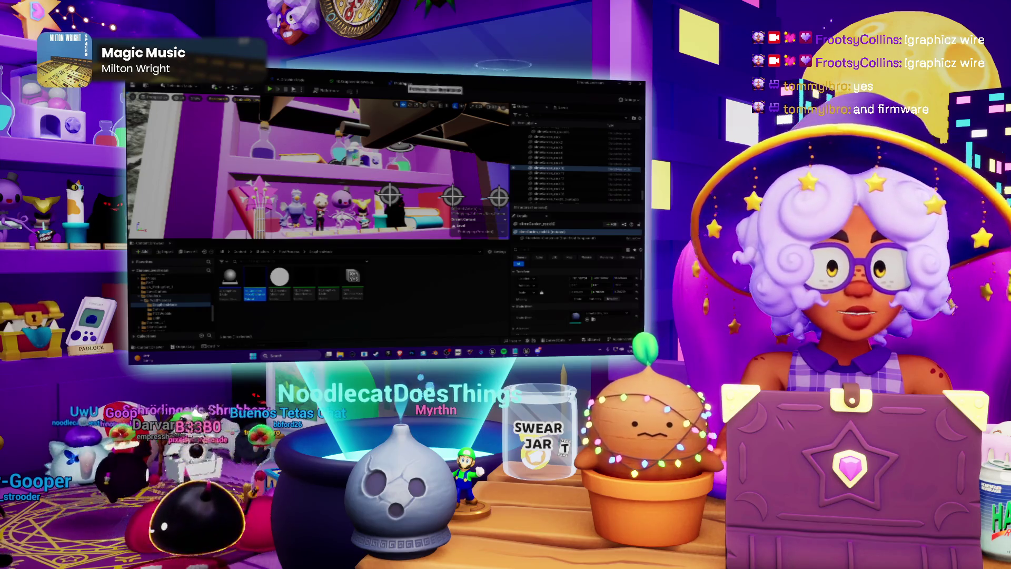
{"action": "left_click", "coordinate": [353, 82]}
Realign the red-header node, delete the small green node, then enlarge the screenshot posted in Discord
{"action": "mouse_move", "coordinate": [401, 132]}
{"action": "left_mouse_down"}
{"action": "mouse_move", "coordinate": [460, 162]}
{"action": "mouse_move", "coordinate": [492, 207]}
{"action": "left_mouse_up"}
{"action": "scroll", "coordinate": [492, 207], "scroll_direction": "up", "scroll_amount": 4}
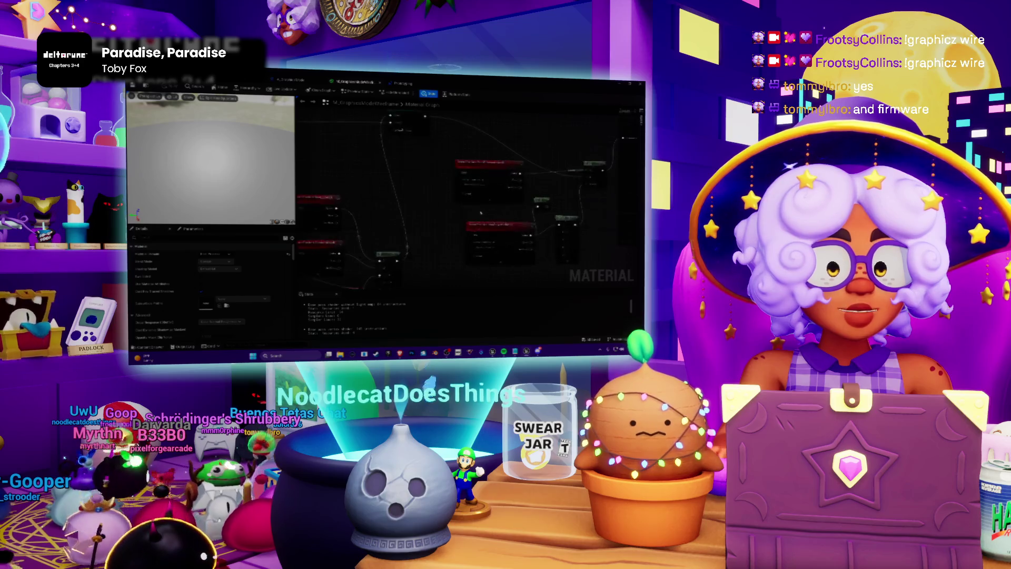
{"action": "left_click_drag", "start_coordinate": [437, 235], "coordinate": [412, 230]}
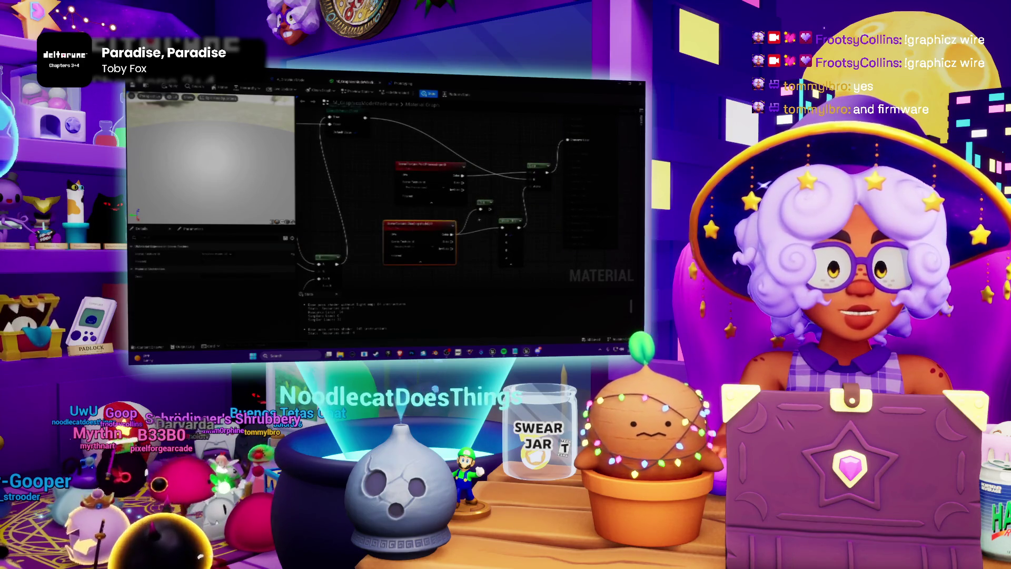
{"action": "left_click_drag", "start_coordinate": [483, 205], "coordinate": [479, 253]}
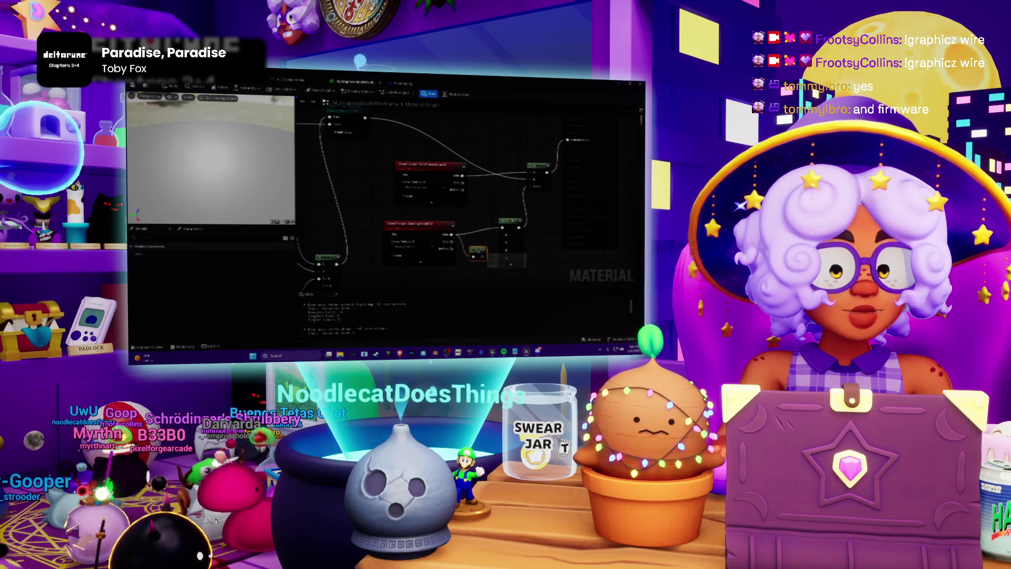
{"action": "key", "text": "Delete"}
{"action": "mouse_move", "coordinate": [434, 171]}
{"action": "left_mouse_down"}
{"action": "mouse_move", "coordinate": [434, 160]}
{"action": "mouse_move", "coordinate": [460, 226]}
{"action": "left_mouse_up"}
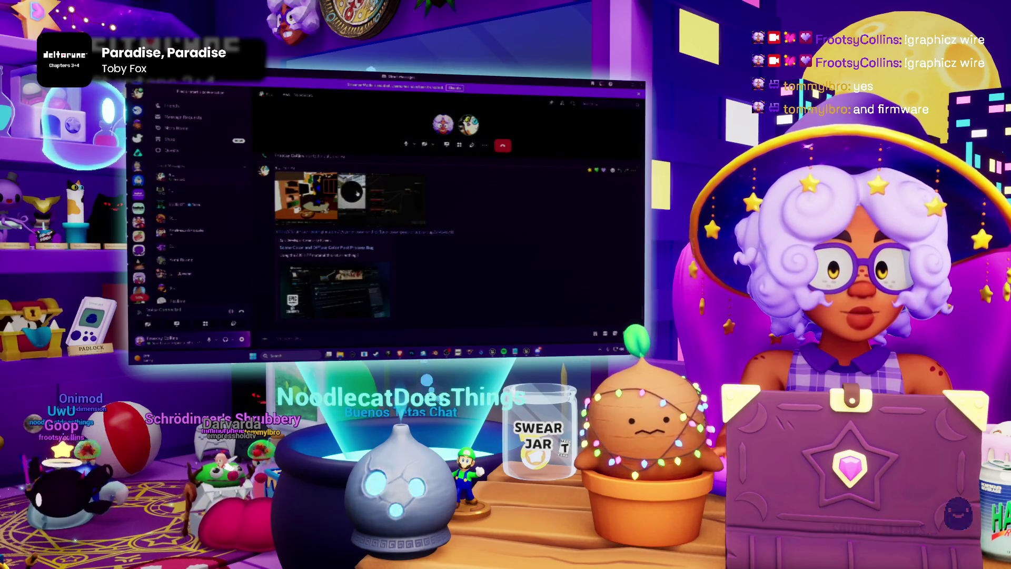
{"action": "left_click", "coordinate": [357, 194]}
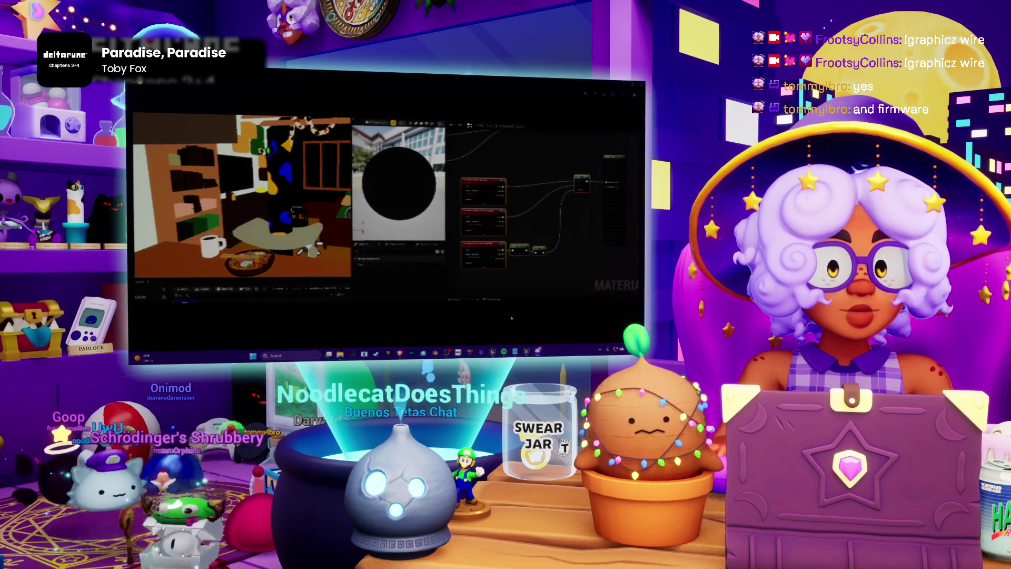
Close the enlarged reference screenshot in Discord and return to Unreal's material editor
{"action": "left_click", "coordinate": [511, 317]}
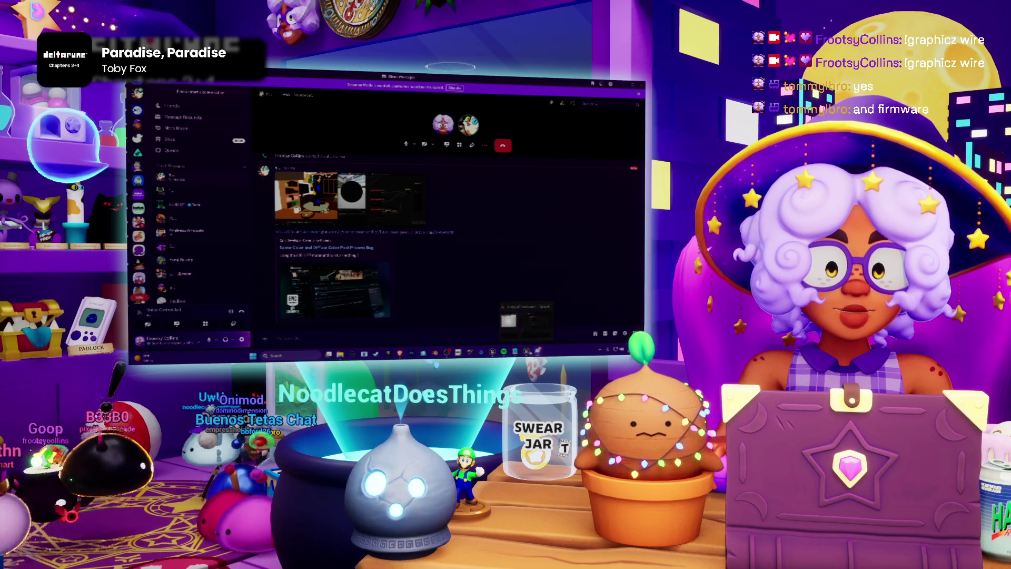
{"action": "left_click", "coordinate": [526, 314]}
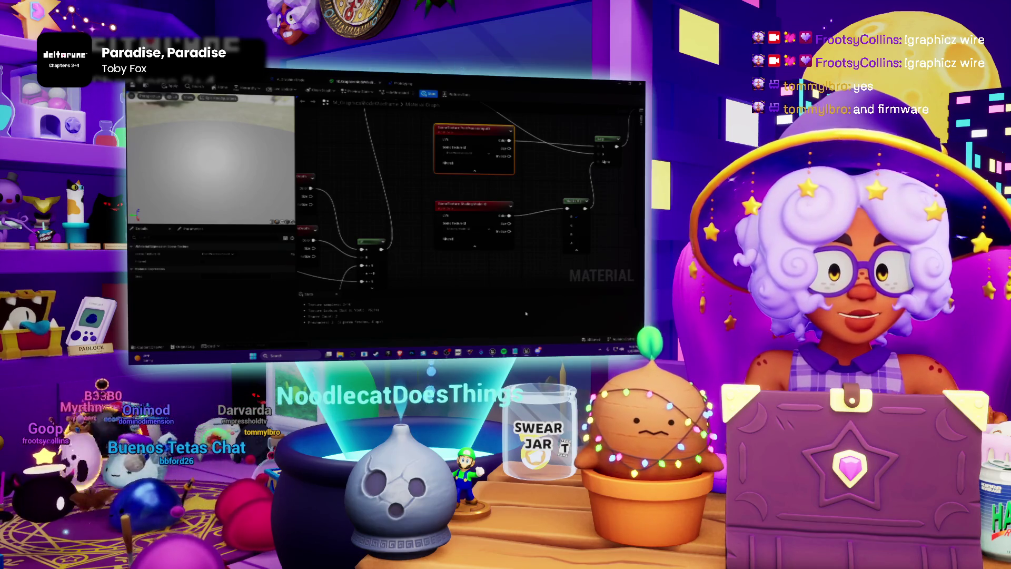
{"action": "left_click_drag", "start_coordinate": [526, 314], "coordinate": [479, 344]}
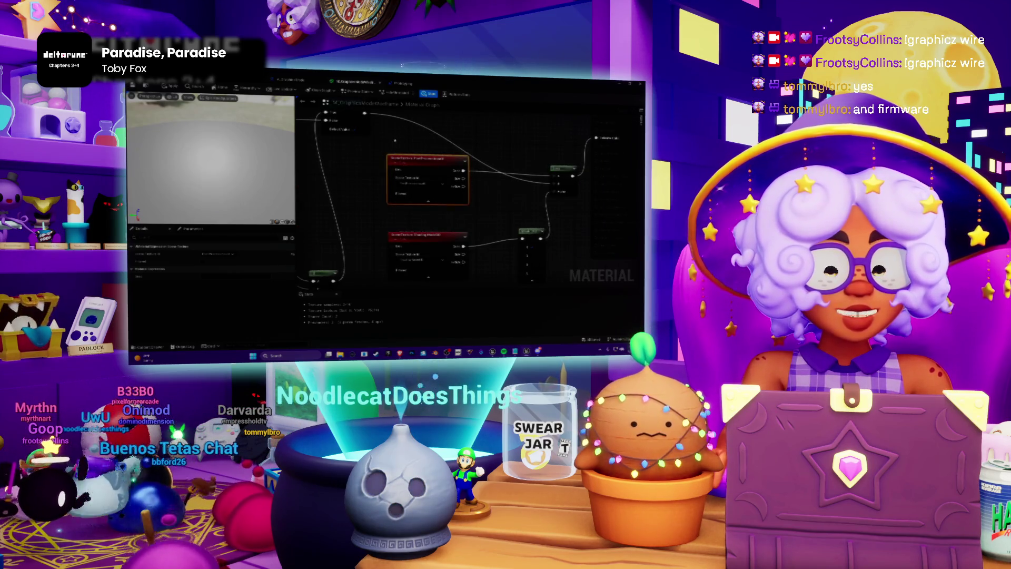
{"action": "left_click_drag", "start_coordinate": [467, 216], "coordinate": [432, 213]}
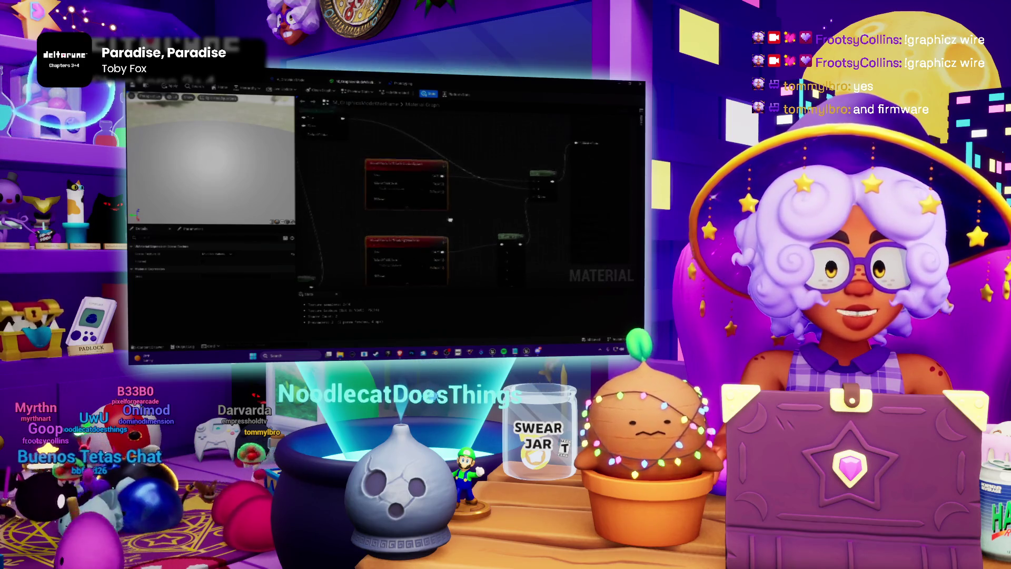
{"action": "left_click", "coordinate": [403, 84]}
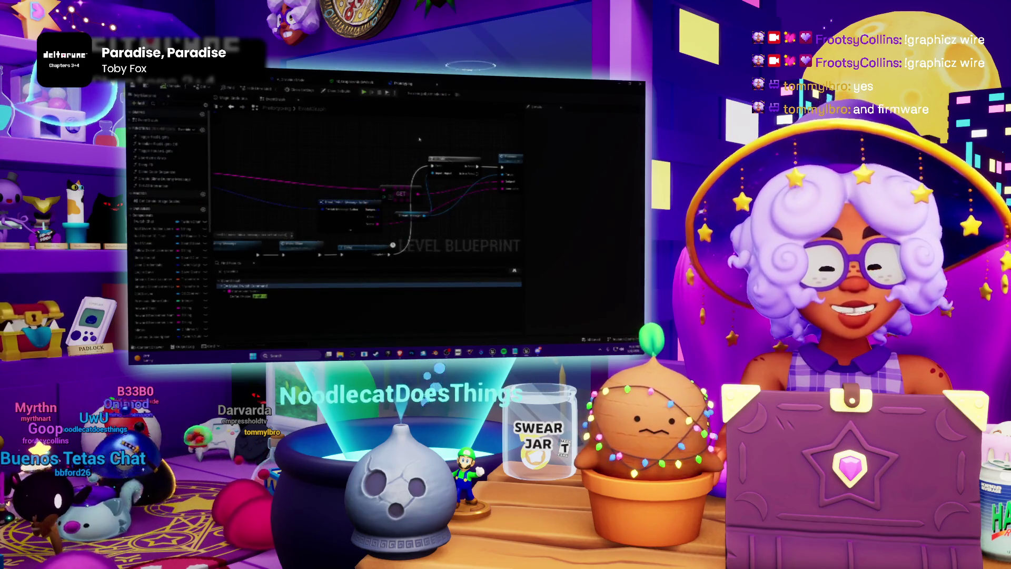
{"action": "left_click_drag", "start_coordinate": [298, 176], "coordinate": [409, 141]}
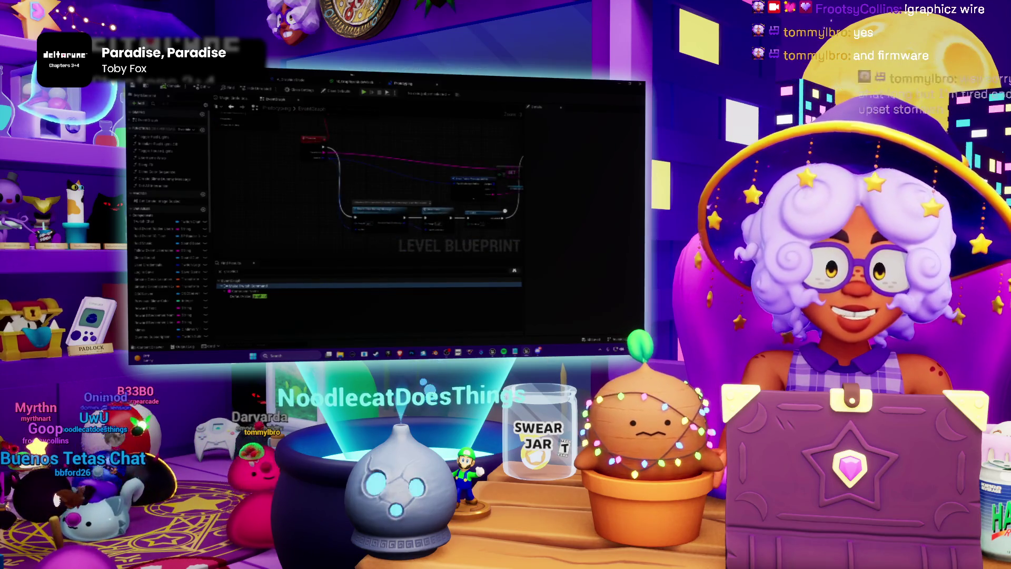
{"action": "left_click", "coordinate": [351, 83]}
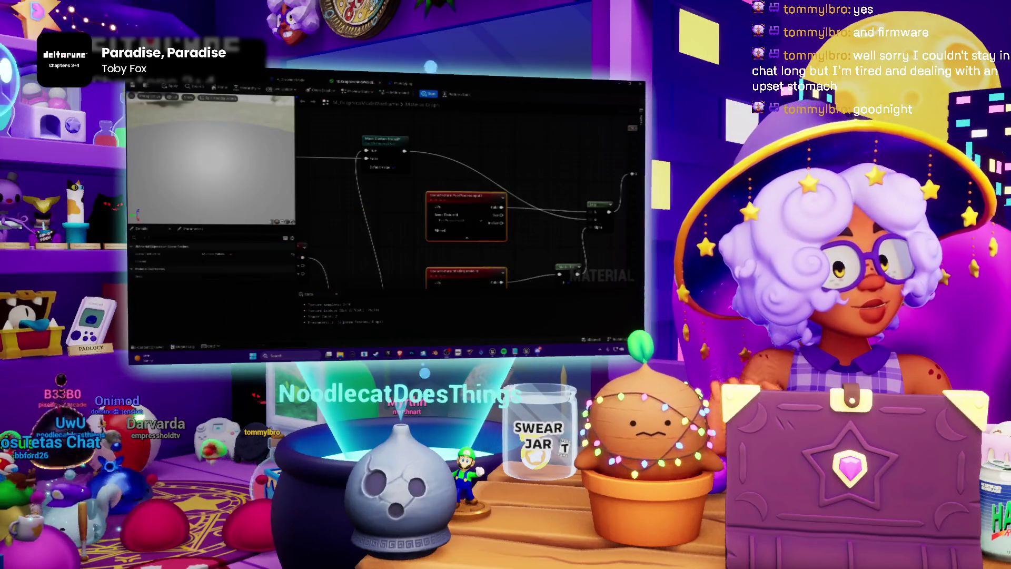
Move the material output node down beside the outline node chain, then zoom out the graph
{"action": "mouse_move", "coordinate": [600, 205]}
{"action": "left_mouse_down"}
{"action": "mouse_move", "coordinate": [516, 182]}
{"action": "mouse_move", "coordinate": [499, 228]}
{"action": "left_mouse_up"}
{"action": "left_click_drag", "start_coordinate": [566, 148], "coordinate": [574, 182]}
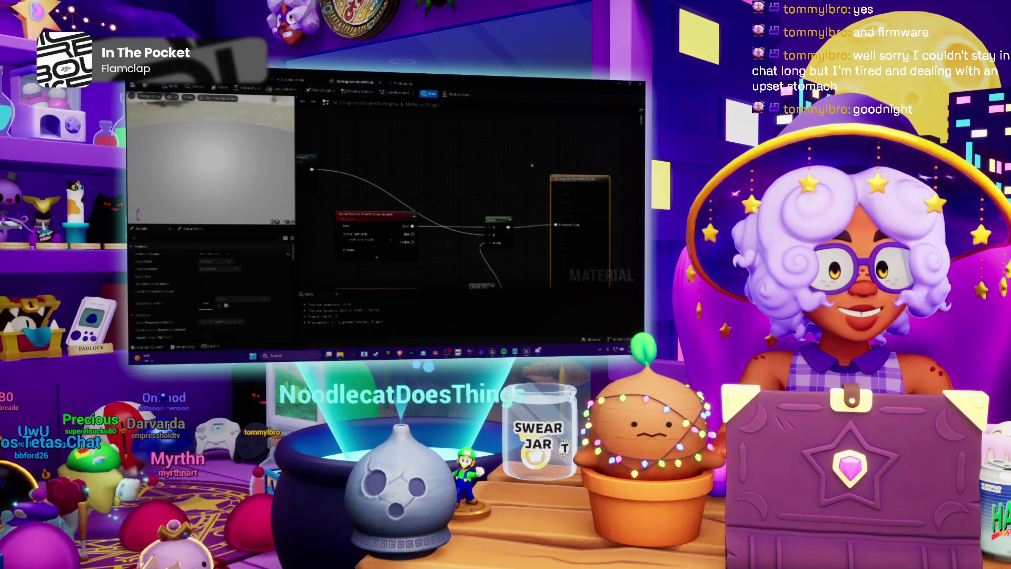
{"action": "scroll", "coordinate": [532, 164], "scroll_direction": "down", "scroll_amount": 3}
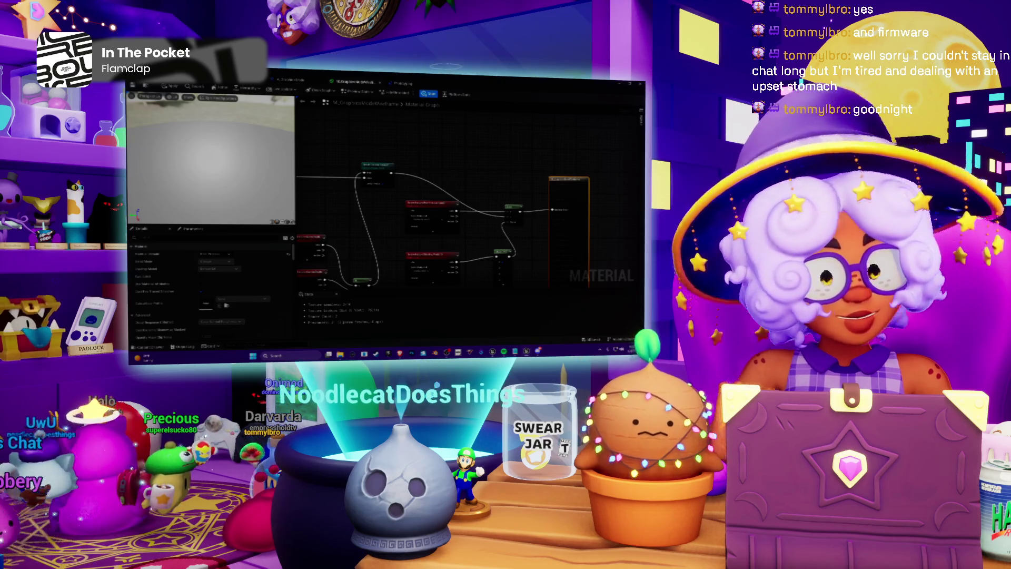
Shift the material graph view and confirm the material editor's prompt with its blue button
{"action": "mouse_move", "coordinate": [533, 167]}
{"action": "left_mouse_down"}
{"action": "mouse_move", "coordinate": [512, 133]}
{"action": "mouse_move", "coordinate": [526, 139]}
{"action": "left_mouse_up"}
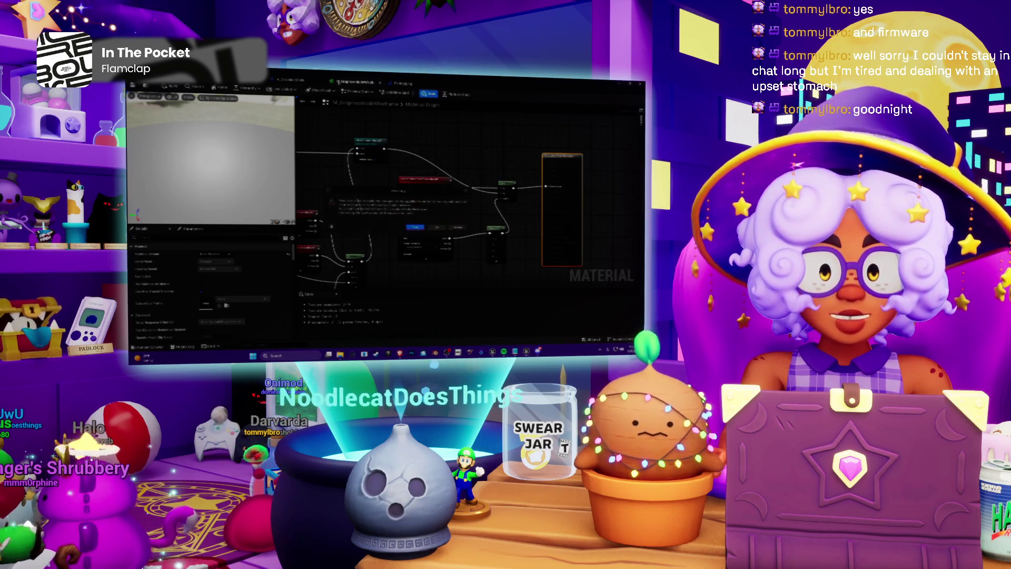
{"action": "left_click", "coordinate": [416, 228]}
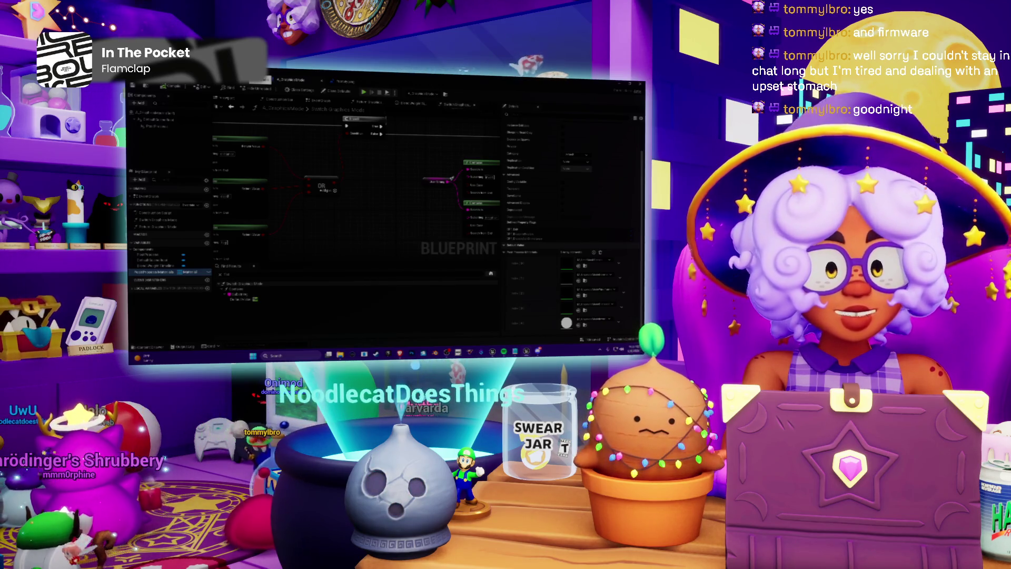
Switch from the Blueprint editor back to the level viewport with Ctrl+Tab
{"action": "key", "text": "ctrl+Tab"}
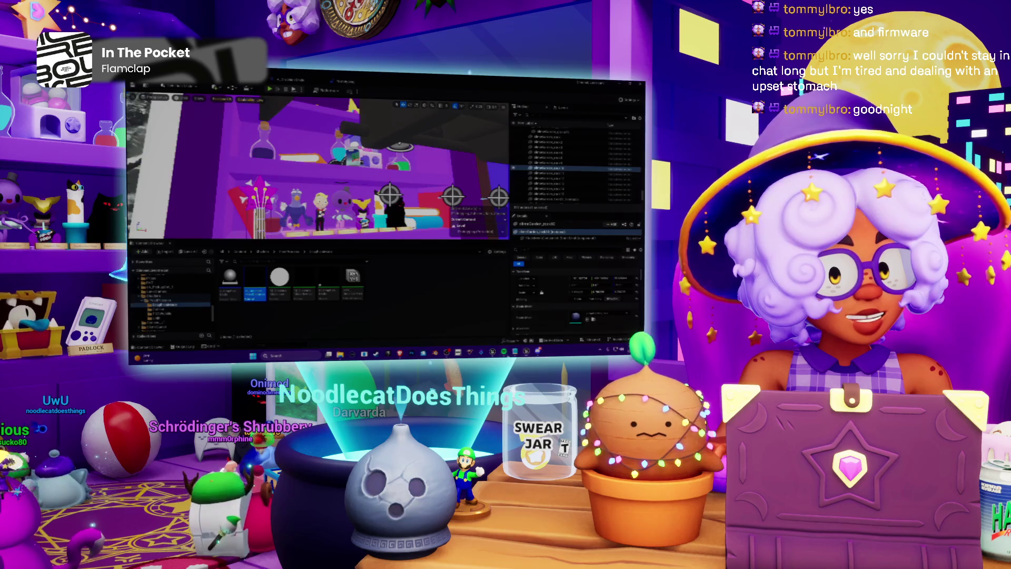
Switch to Spotify's Chill Stream Tunes playlist and pause the playing song
{"action": "key", "text": "alt+Tab"}
{"action": "left_click", "coordinate": [398, 332]}
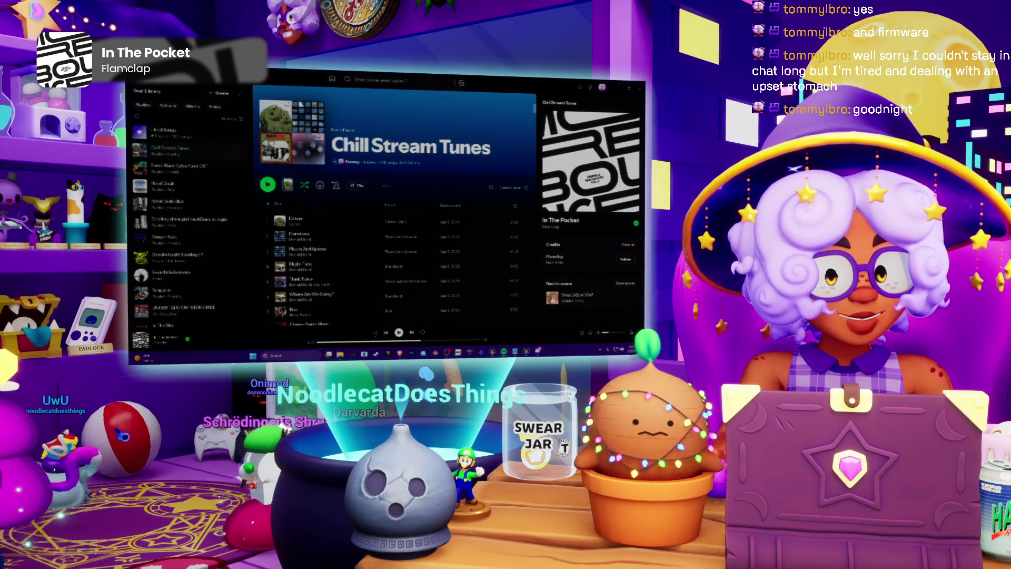
{"action": "mouse_move", "coordinate": [446, 352]}
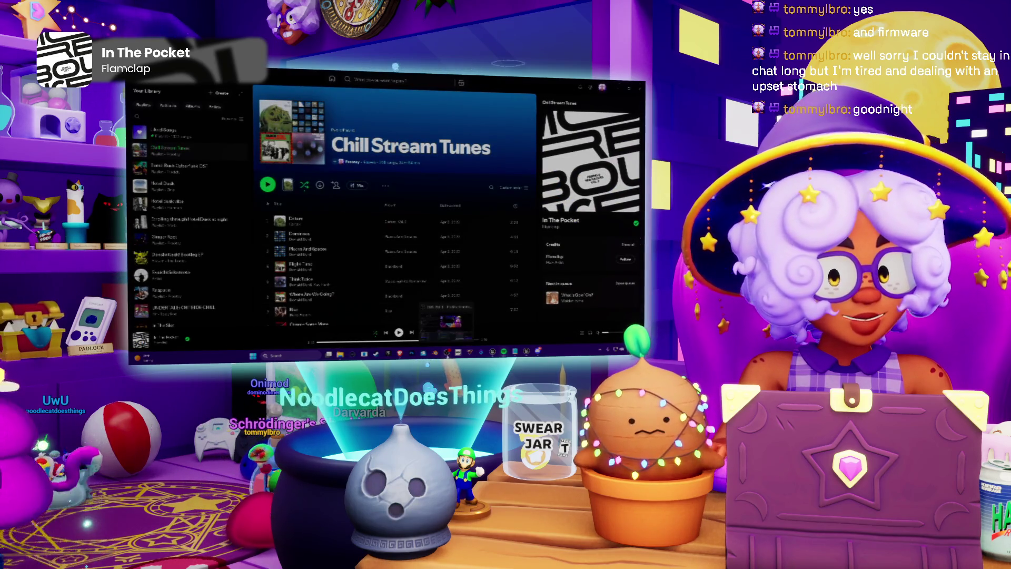
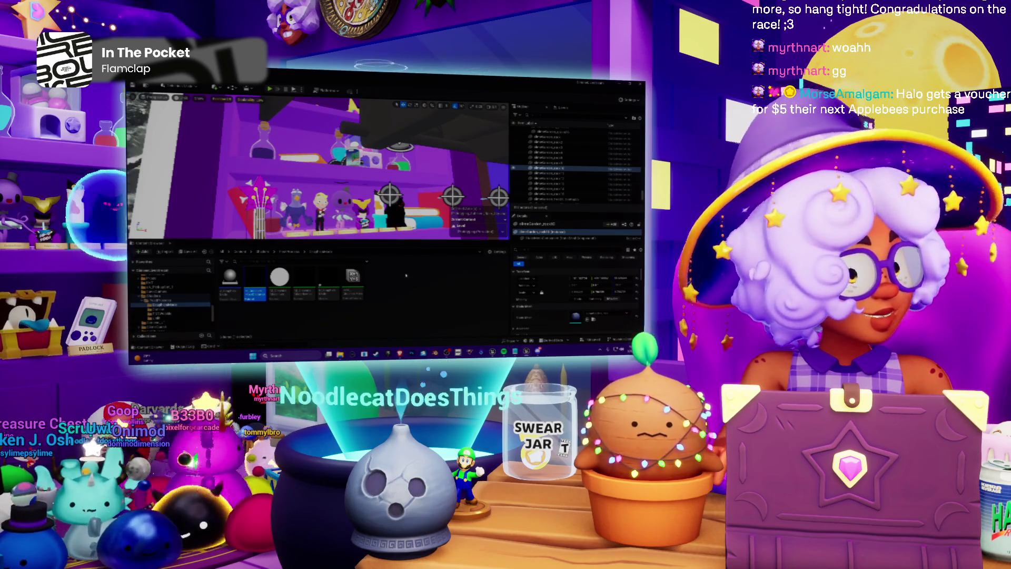
Enlarge the Content Browser and expand the folder tree to list a folder's material and texture assets
{"action": "left_click_drag", "start_coordinate": [374, 242], "coordinate": [366, 203]}
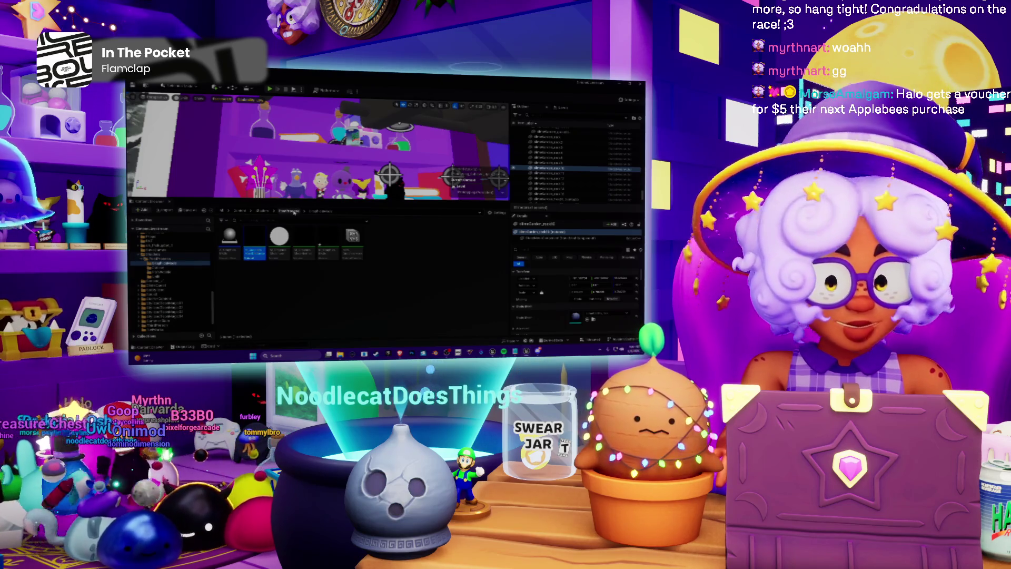
{"action": "left_click", "coordinate": [176, 266]}
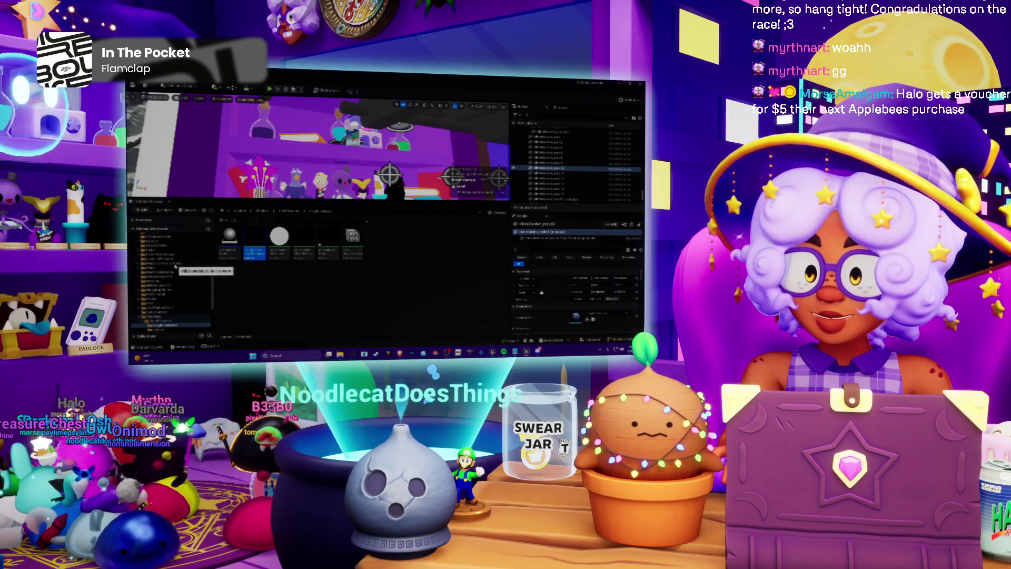
{"action": "left_click", "coordinate": [151, 268]}
{"action": "left_click", "coordinate": [152, 268]}
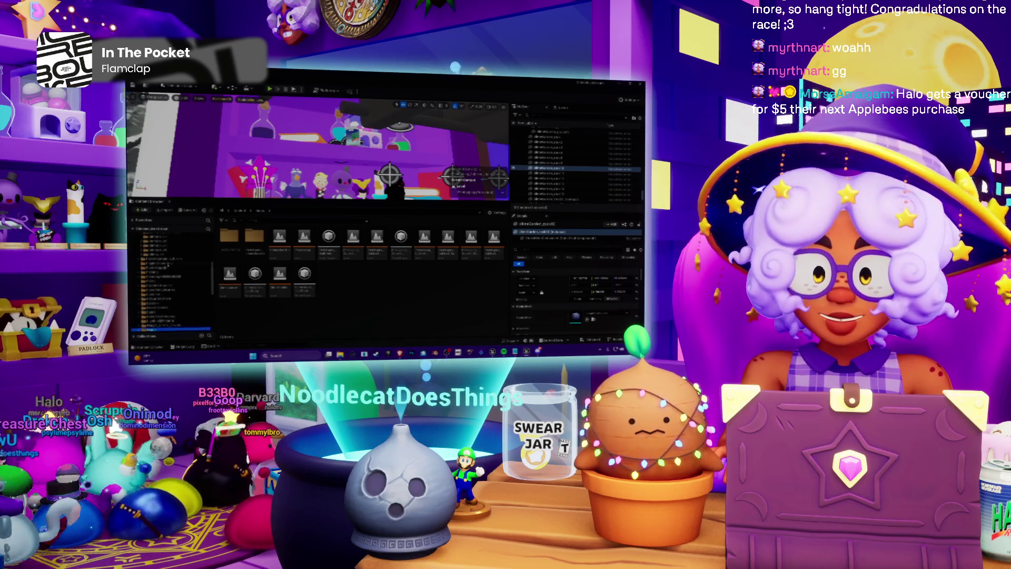
Open the blueprints folder and the Blueprint, zooming its node graph into view
{"action": "double_click", "coordinate": [255, 236]}
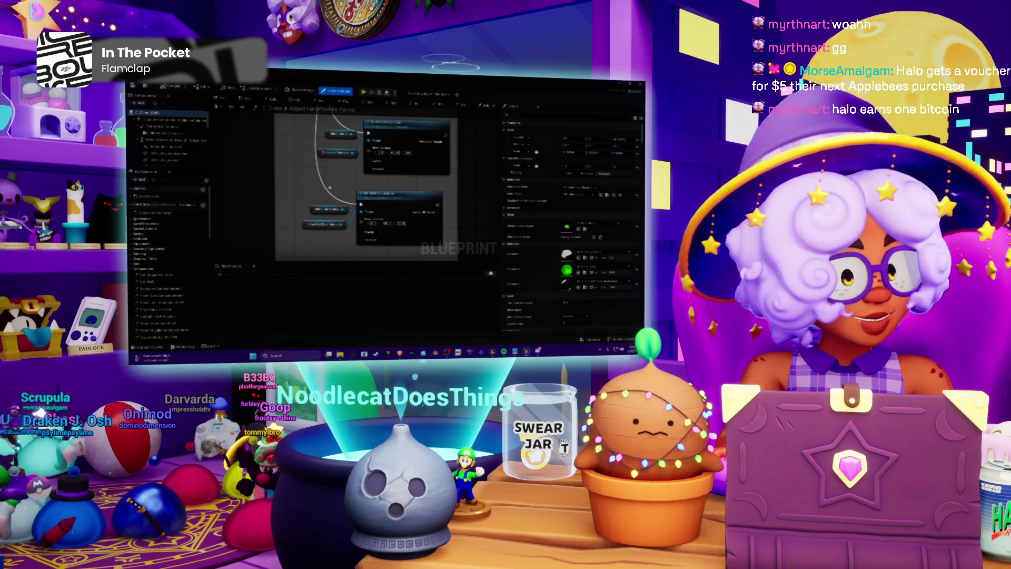
{"action": "scroll", "coordinate": [351, 196], "scroll_direction": "down", "scroll_amount": 4}
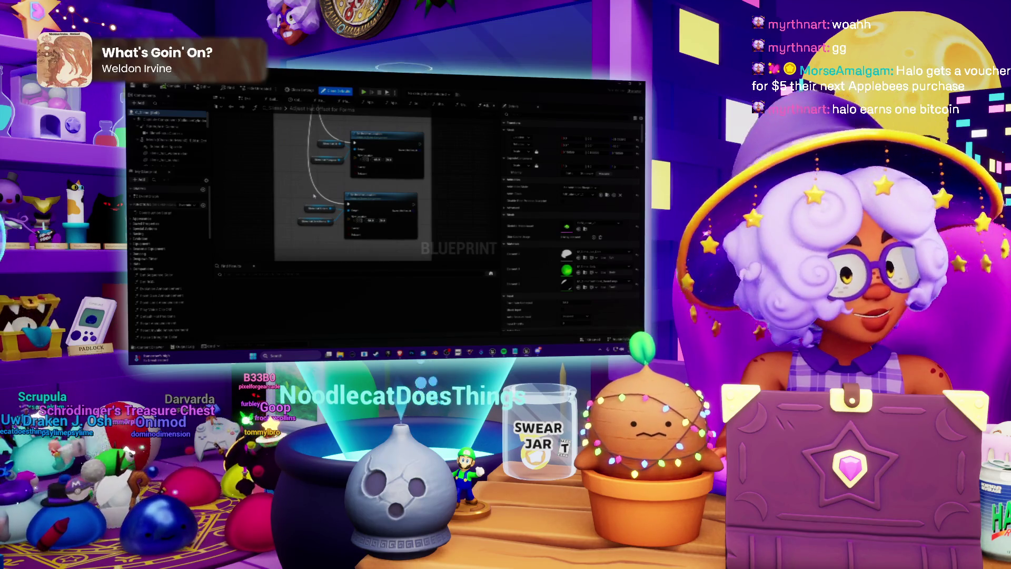
{"action": "scroll", "coordinate": [327, 190], "scroll_direction": "down", "scroll_amount": 3}
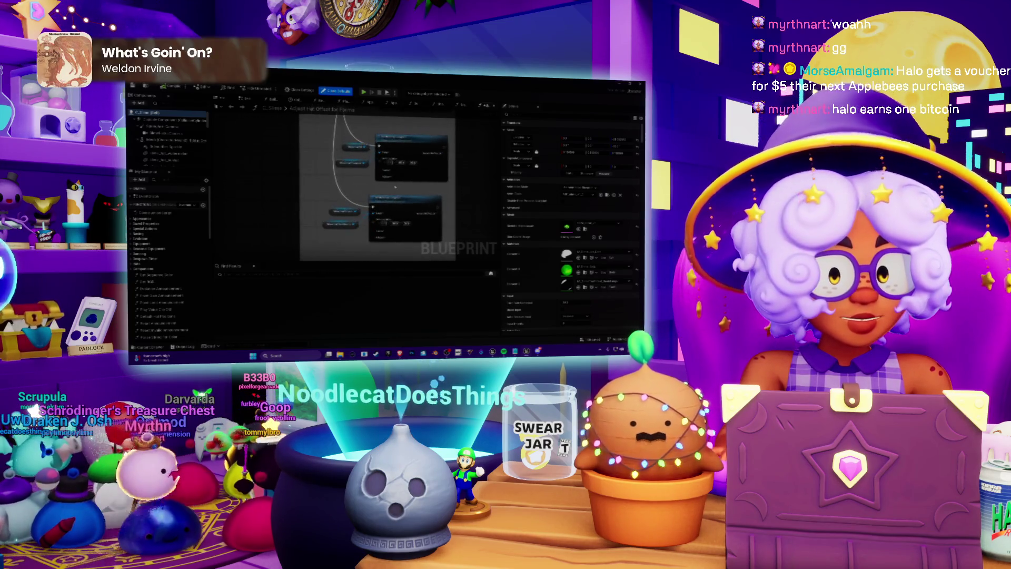
{"action": "scroll", "coordinate": [329, 205], "scroll_direction": "up", "scroll_amount": 3}
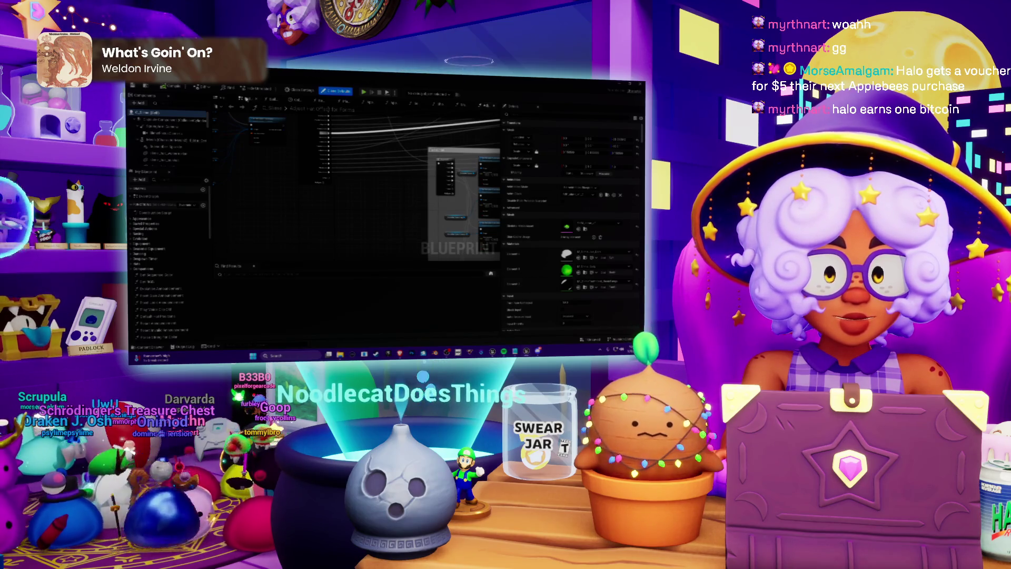
Switch the Blueprint to its EventGraph and add a node from the All Actions list
{"action": "left_click", "coordinate": [231, 107]}
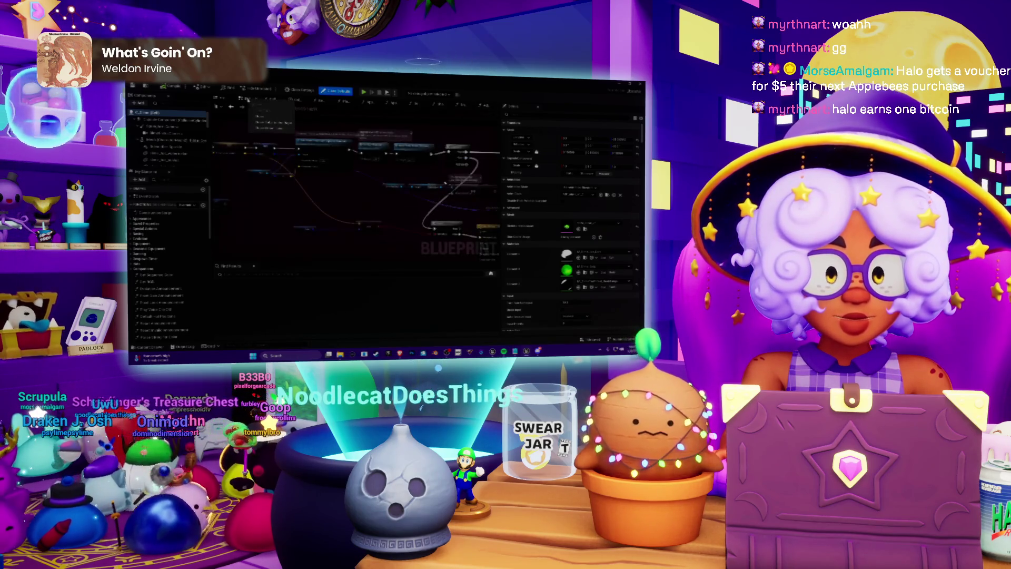
{"action": "left_click", "coordinate": [246, 99]}
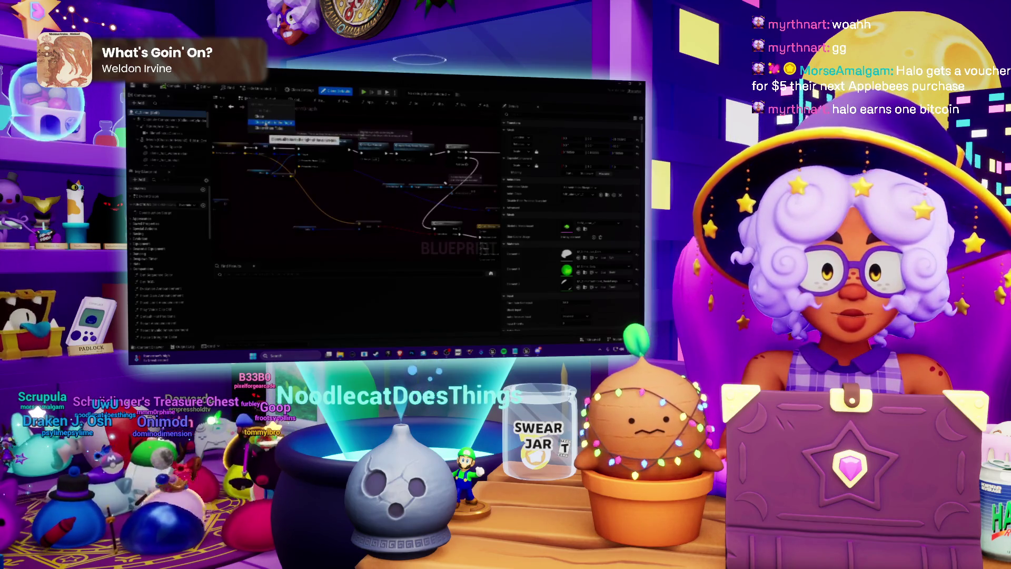
{"action": "left_click", "coordinate": [266, 124]}
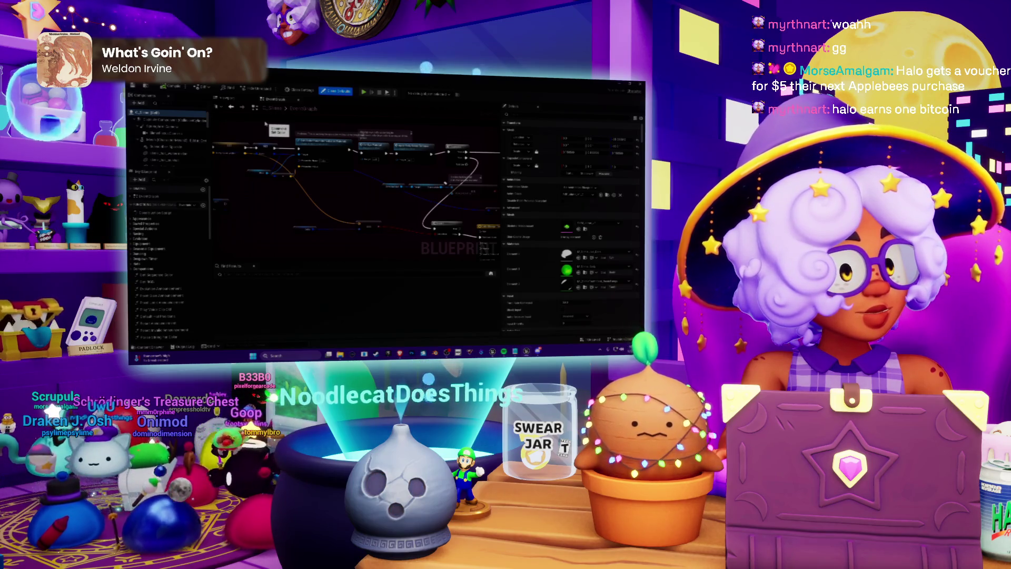
{"action": "right_click", "coordinate": [266, 125]}
{"action": "left_click", "coordinate": [280, 136]}
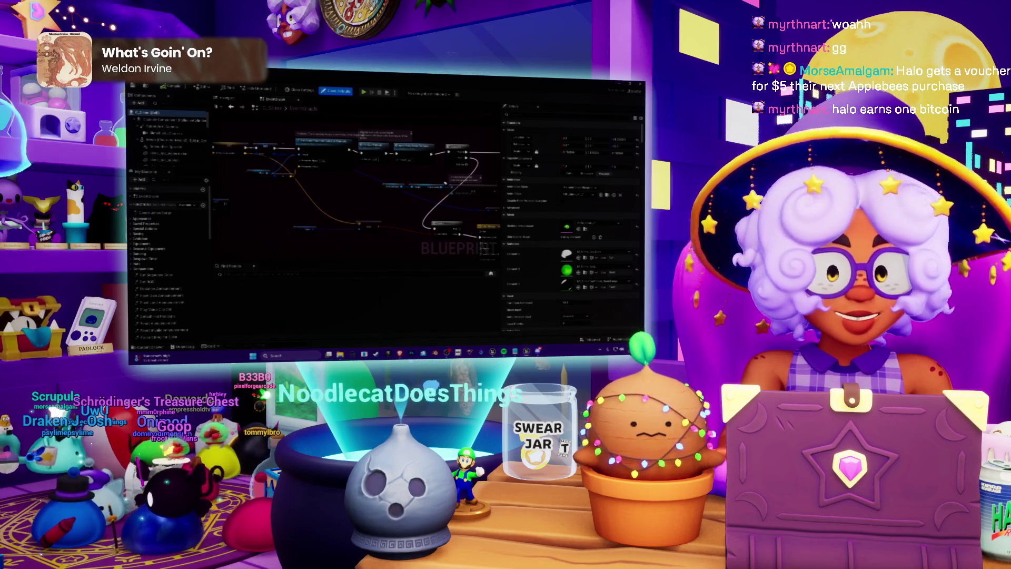
Pan across the Set Color nodes and select the Apply Body Gravity node
{"action": "left_click_drag", "start_coordinate": [333, 189], "coordinate": [343, 217]}
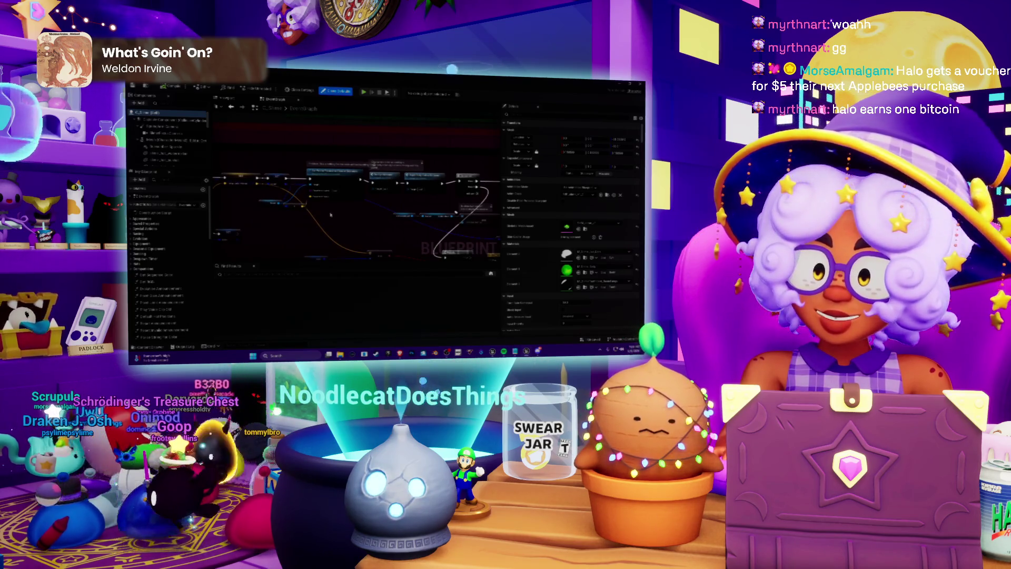
{"action": "left_click_drag", "start_coordinate": [331, 214], "coordinate": [351, 204]}
{"action": "scroll", "coordinate": [351, 205], "scroll_direction": "up", "scroll_amount": 2}
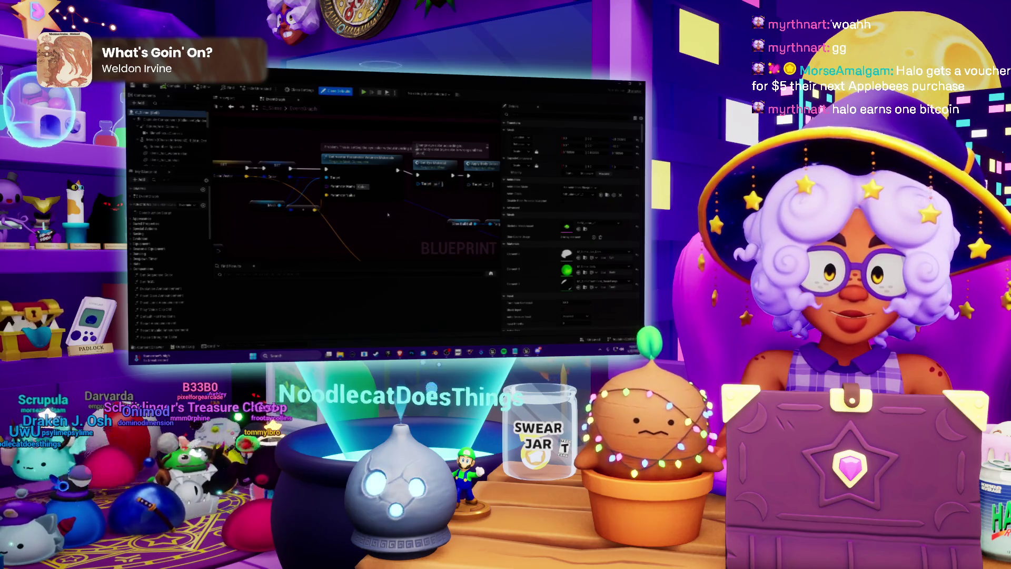
{"action": "scroll", "coordinate": [369, 216], "scroll_direction": "down", "scroll_amount": 3}
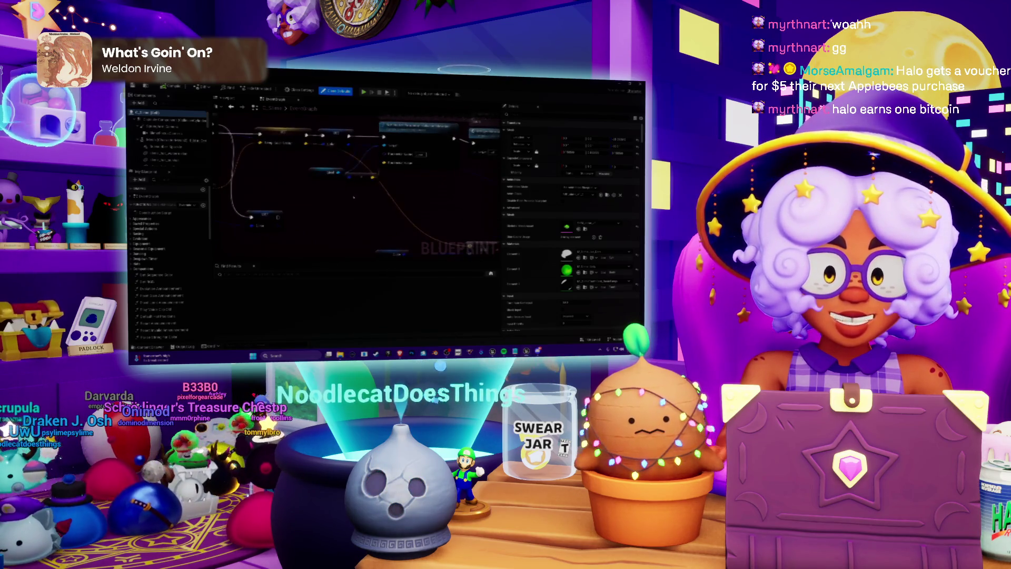
{"action": "left_click_drag", "start_coordinate": [363, 210], "coordinate": [393, 191]}
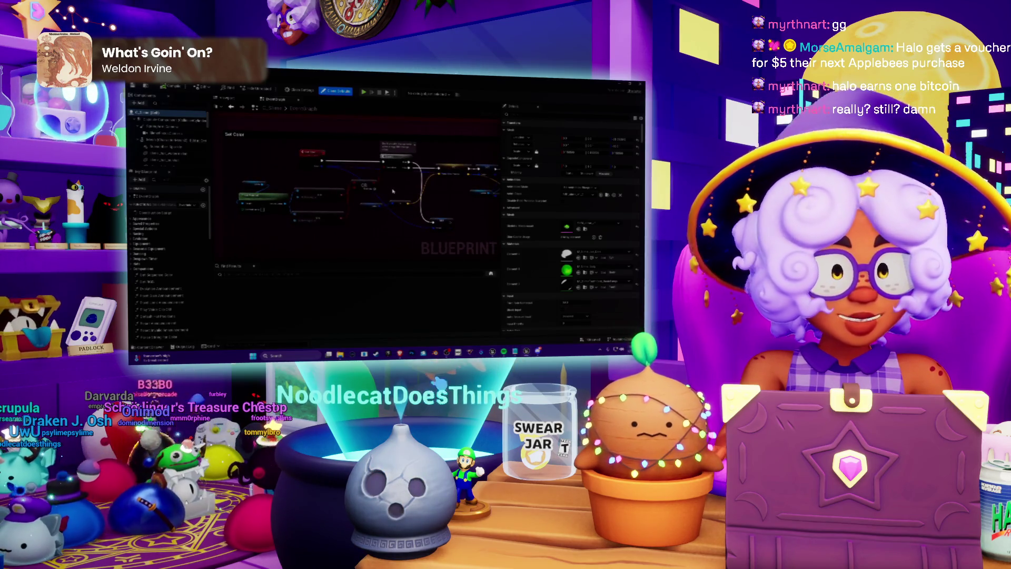
{"action": "left_click_drag", "start_coordinate": [393, 191], "coordinate": [461, 171]}
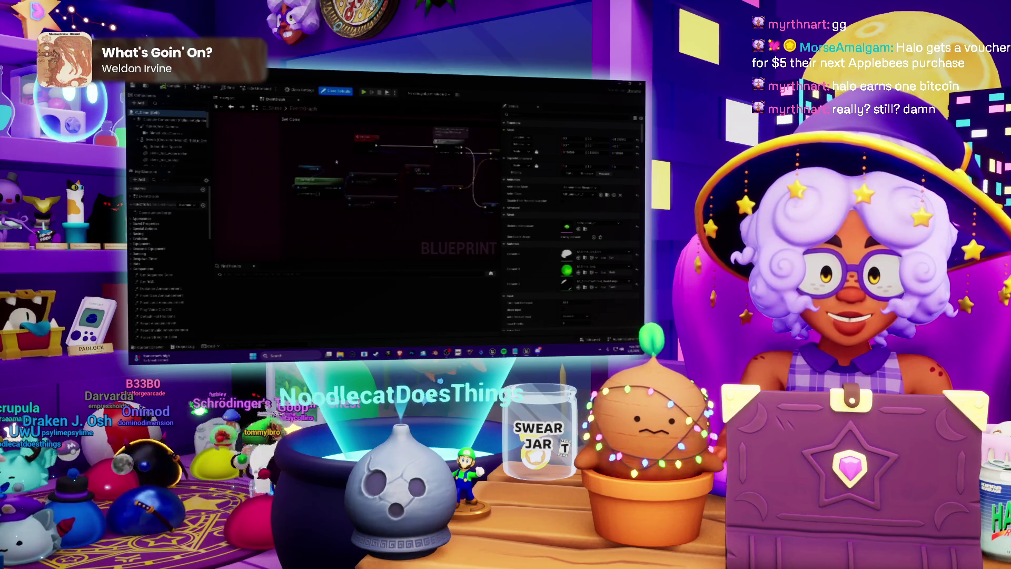
{"action": "scroll", "coordinate": [416, 160], "scroll_direction": "up", "scroll_amount": 2}
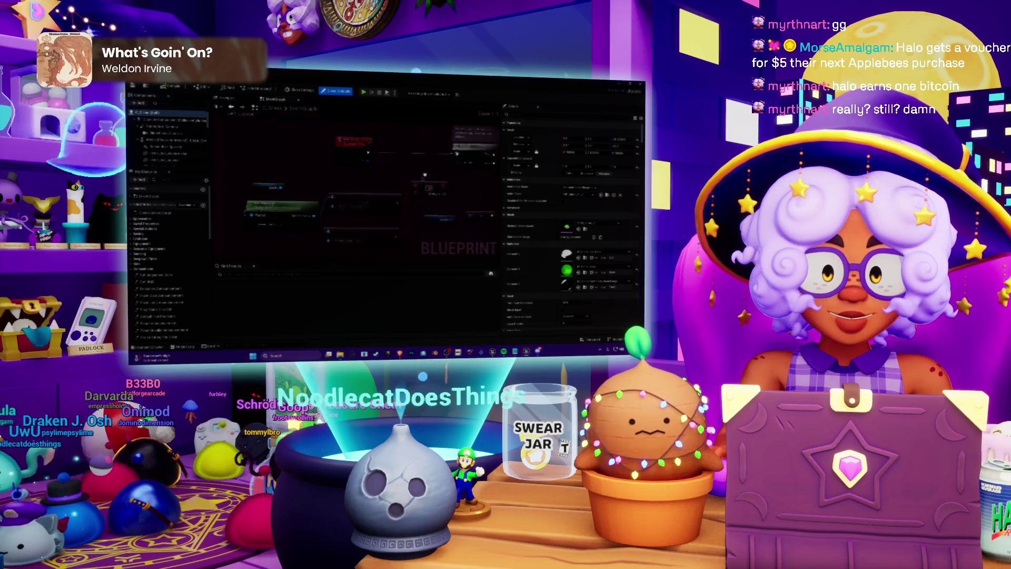
{"action": "scroll", "coordinate": [411, 164], "scroll_direction": "down", "scroll_amount": 3}
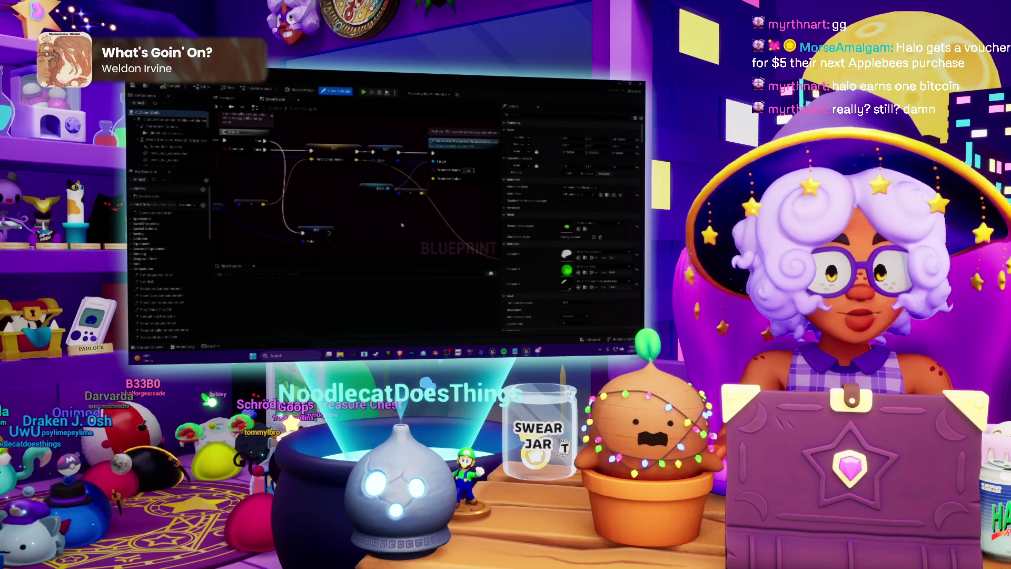
{"action": "mouse_move", "coordinate": [402, 225]}
{"action": "left_mouse_down"}
{"action": "mouse_move", "coordinate": [321, 201]}
{"action": "mouse_move", "coordinate": [339, 203]}
{"action": "left_mouse_up"}
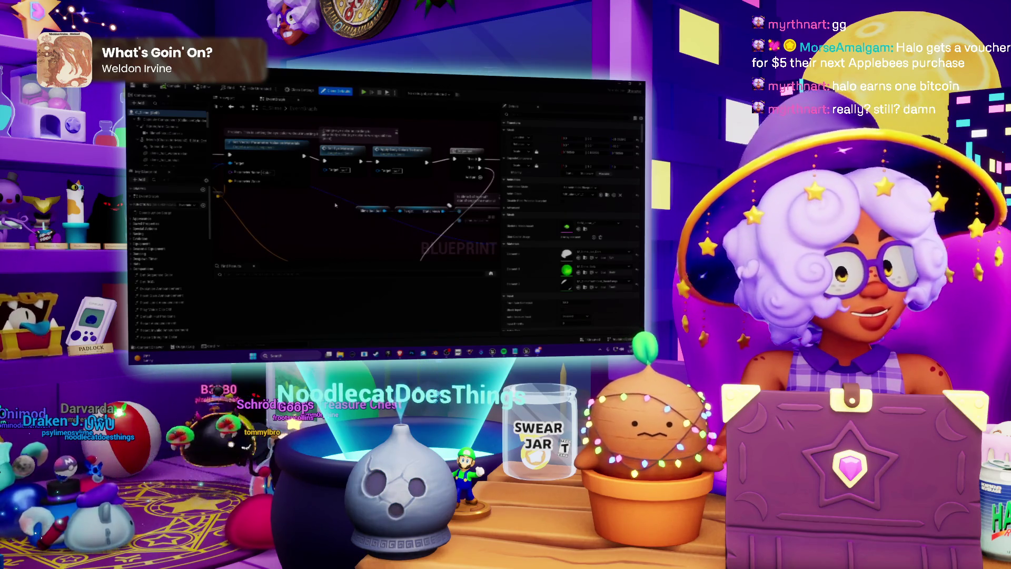
{"action": "left_click_drag", "start_coordinate": [374, 184], "coordinate": [367, 199]}
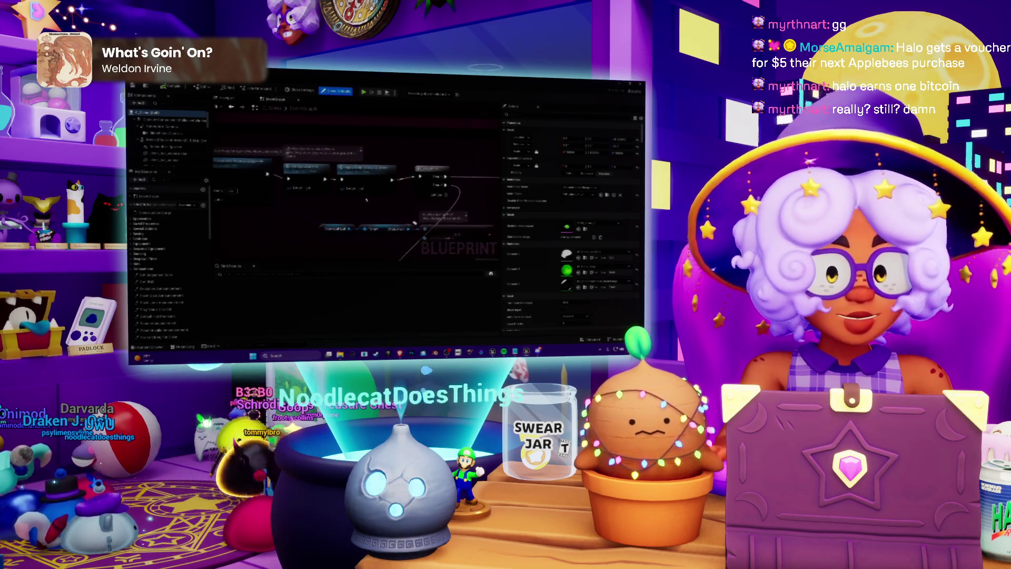
{"action": "left_click_drag", "start_coordinate": [415, 222], "coordinate": [366, 217]}
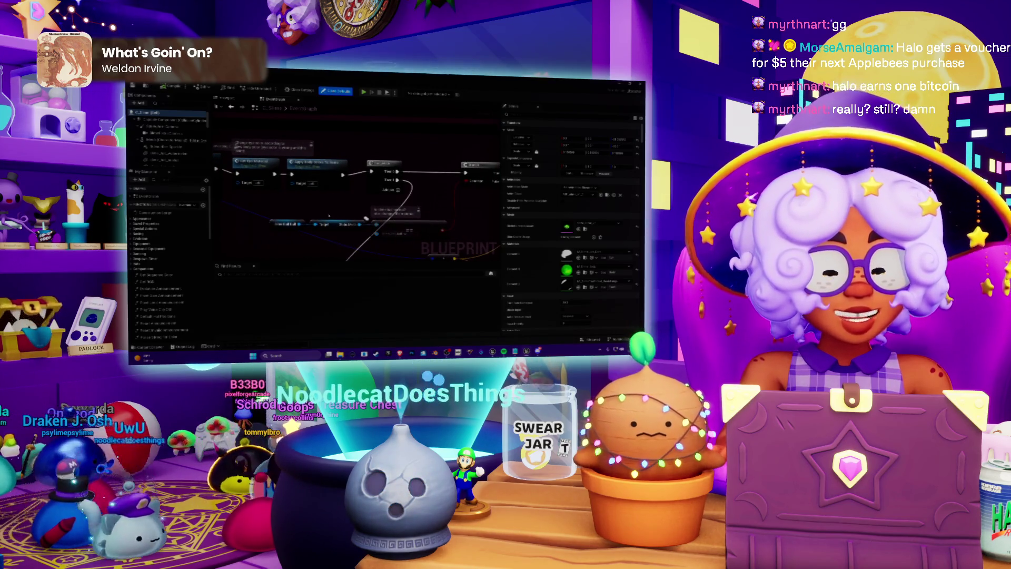
{"action": "left_click", "coordinate": [332, 180]}
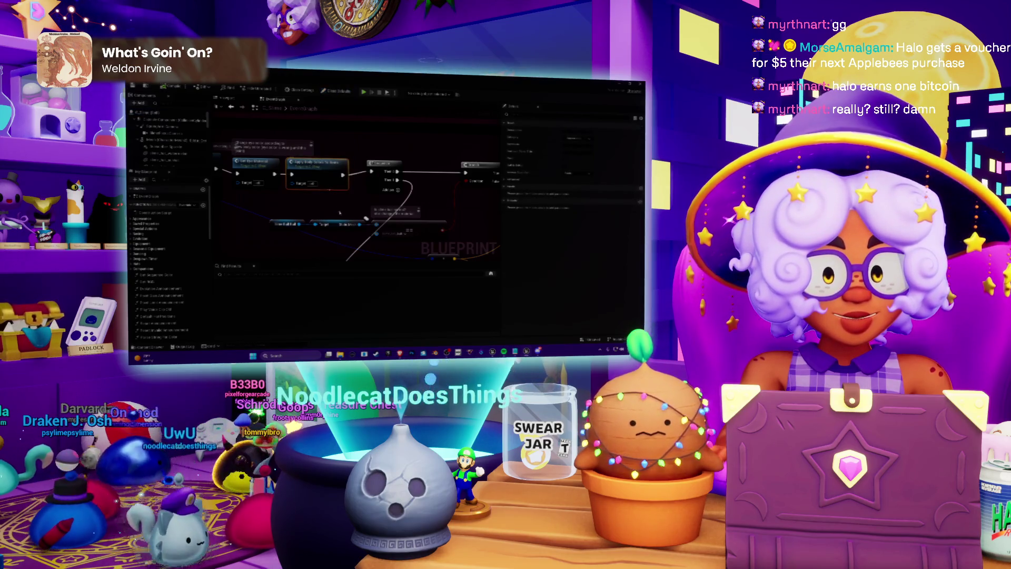
Move one node up-left and the green node down-left for a tidier graph layout
{"action": "mouse_move", "coordinate": [366, 217]}
{"action": "left_mouse_down"}
{"action": "mouse_move", "coordinate": [322, 215]}
{"action": "mouse_move", "coordinate": [316, 149]}
{"action": "left_mouse_up"}
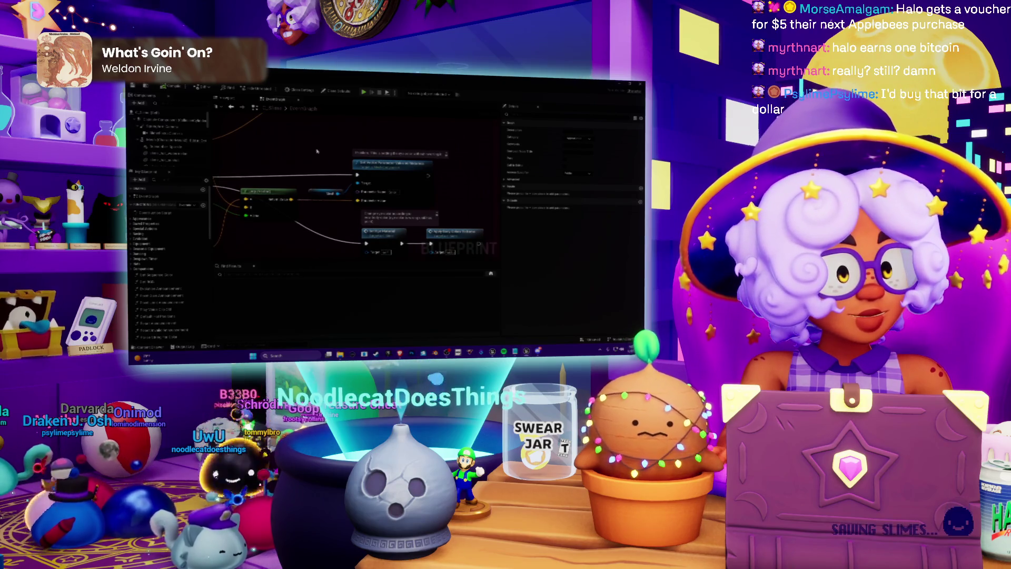
{"action": "scroll", "coordinate": [317, 154], "scroll_direction": "down", "scroll_amount": 1}
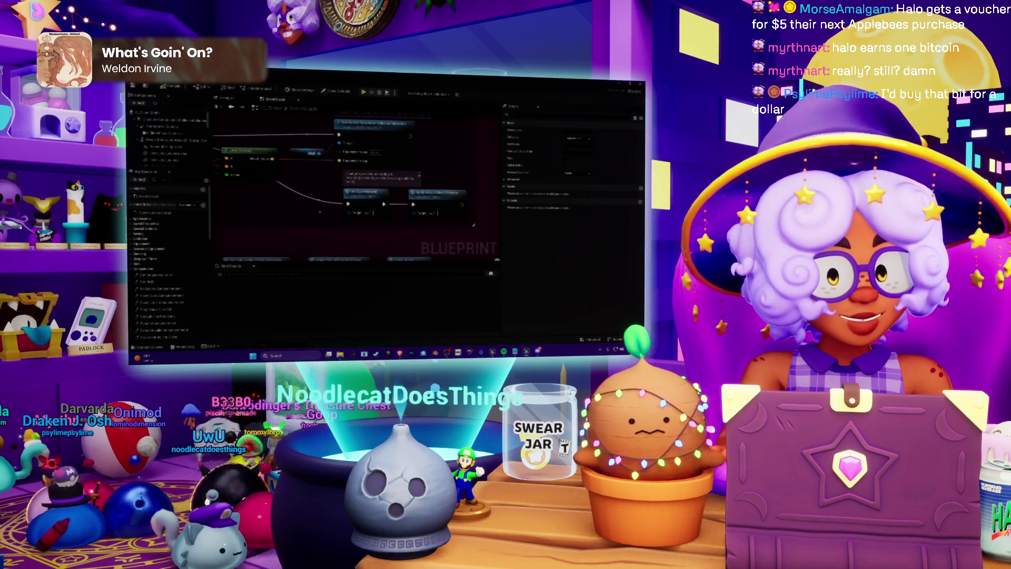
{"action": "scroll", "coordinate": [318, 203], "scroll_direction": "down", "scroll_amount": 2}
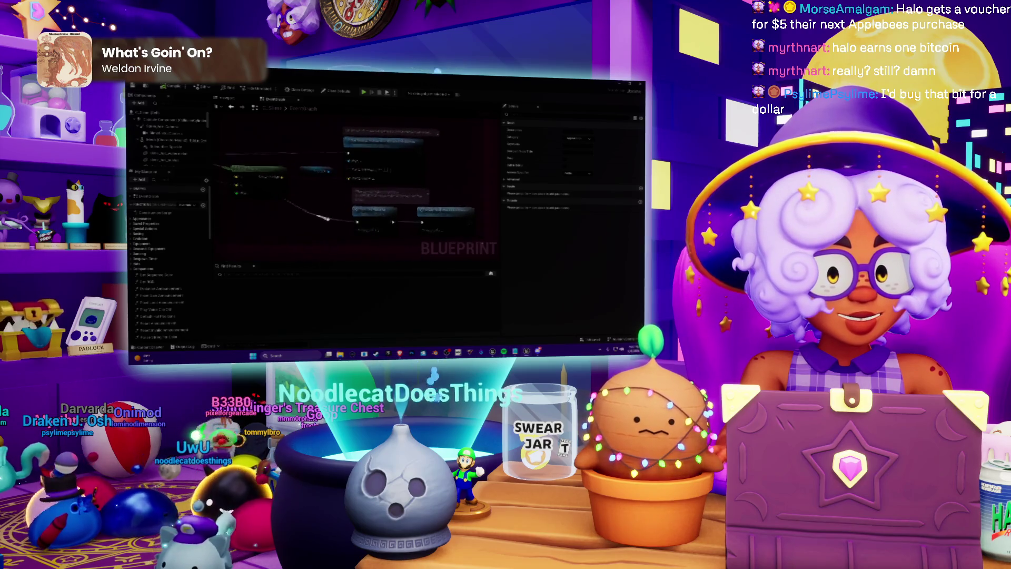
{"action": "scroll", "coordinate": [369, 211], "scroll_direction": "up", "scroll_amount": 3}
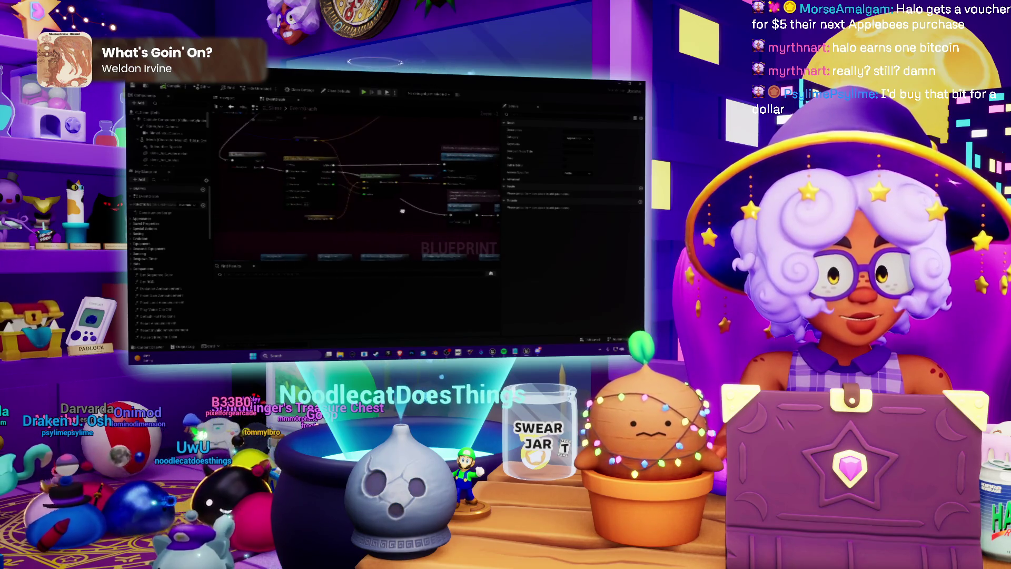
{"action": "scroll", "coordinate": [413, 211], "scroll_direction": "down", "scroll_amount": 2}
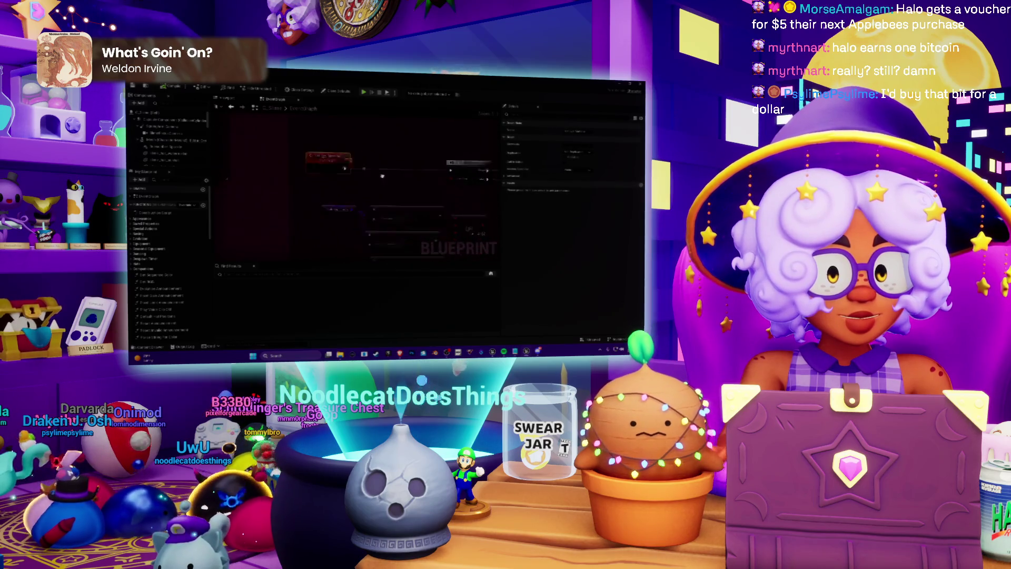
{"action": "scroll", "coordinate": [299, 169], "scroll_direction": "up", "scroll_amount": 2}
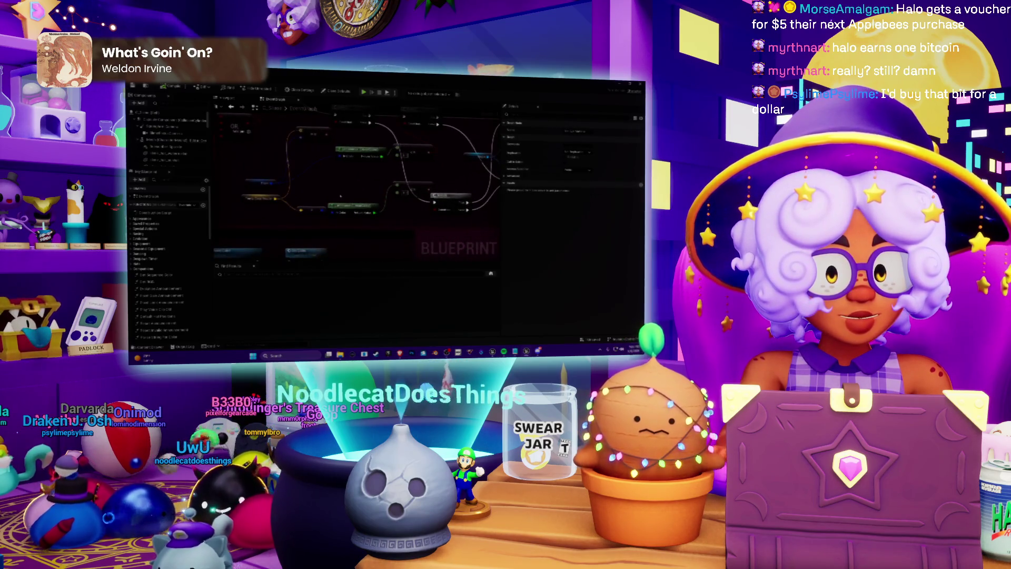
{"action": "mouse_move", "coordinate": [319, 229]}
{"action": "left_mouse_down"}
{"action": "mouse_move", "coordinate": [271, 236]}
{"action": "mouse_move", "coordinate": [256, 213]}
{"action": "left_mouse_up"}
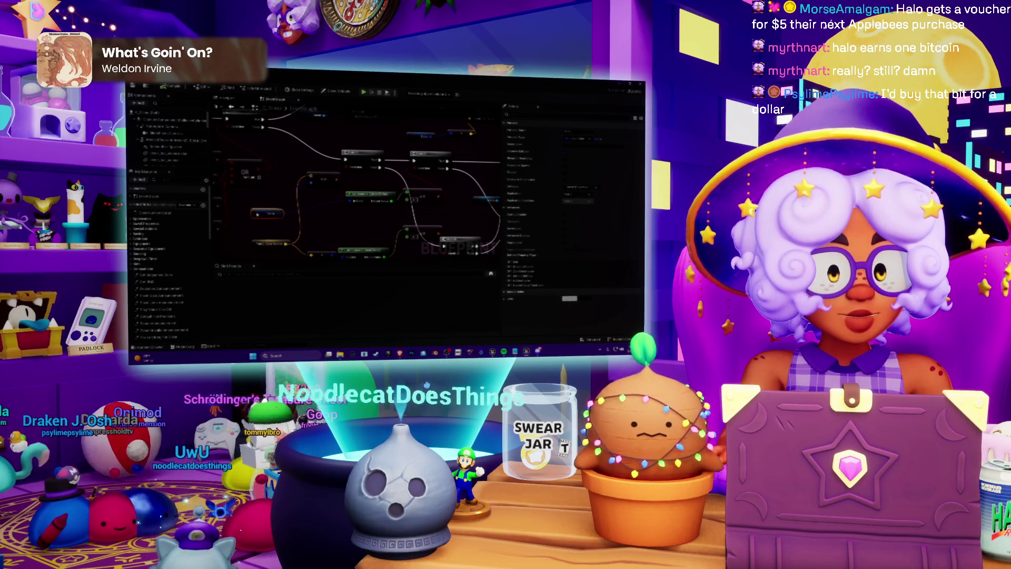
{"action": "left_click", "coordinate": [339, 211]}
{"action": "mouse_move", "coordinate": [339, 210]}
{"action": "left_mouse_down"}
{"action": "mouse_move", "coordinate": [333, 219]}
{"action": "mouse_move", "coordinate": [390, 156]}
{"action": "mouse_move", "coordinate": [370, 184]}
{"action": "mouse_move", "coordinate": [319, 180]}
{"action": "left_mouse_up"}
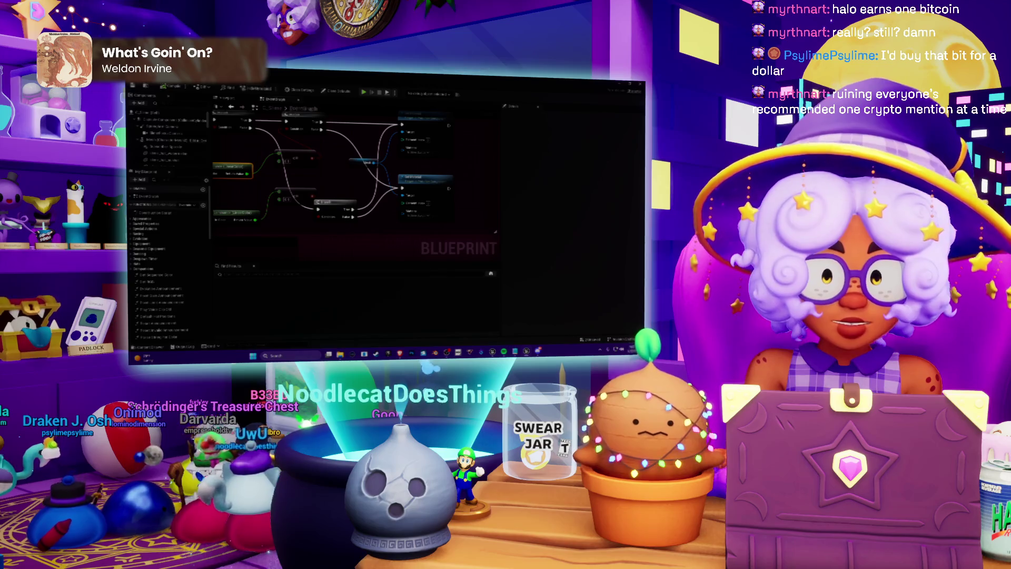
Back in the level editor, open the Level Blueprint from the Blueprints toolbar menu
{"action": "key", "text": "alt+Tab"}
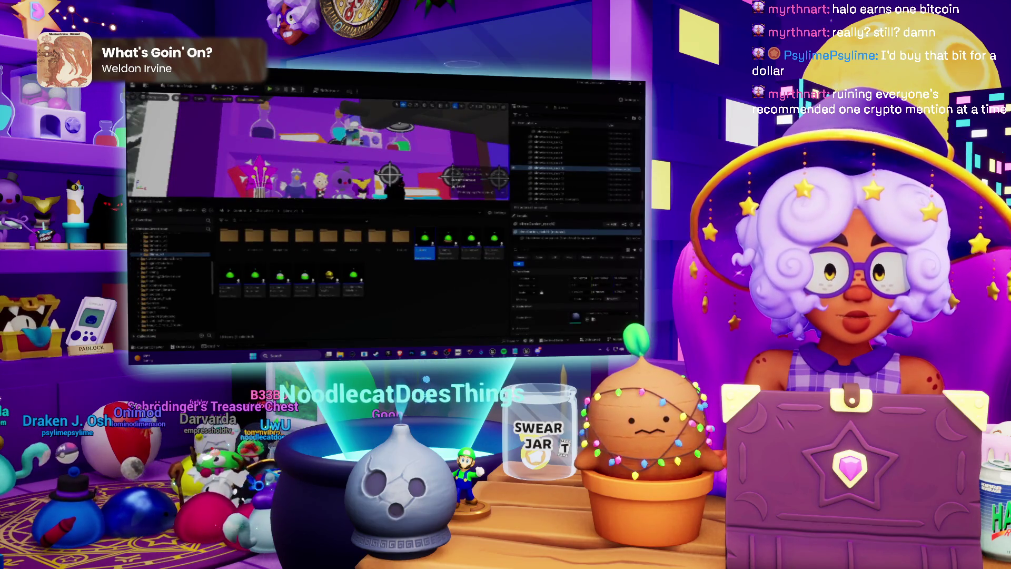
{"action": "left_click", "coordinate": [231, 98]}
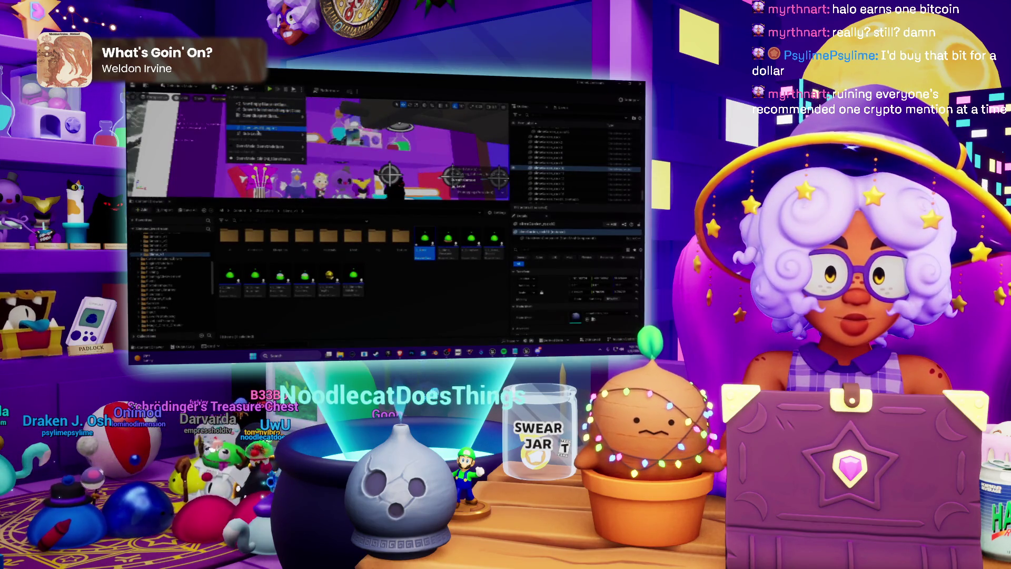
{"action": "left_click", "coordinate": [266, 128]}
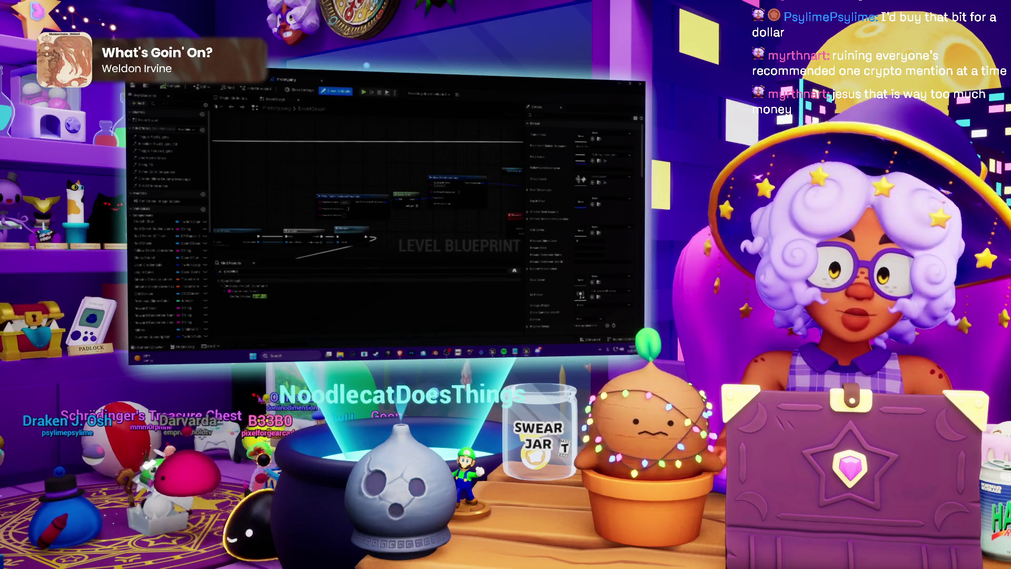
Jump to the found node from Find Results, deselect it, and zoom and pan over its connections
{"action": "left_click", "coordinate": [245, 296]}
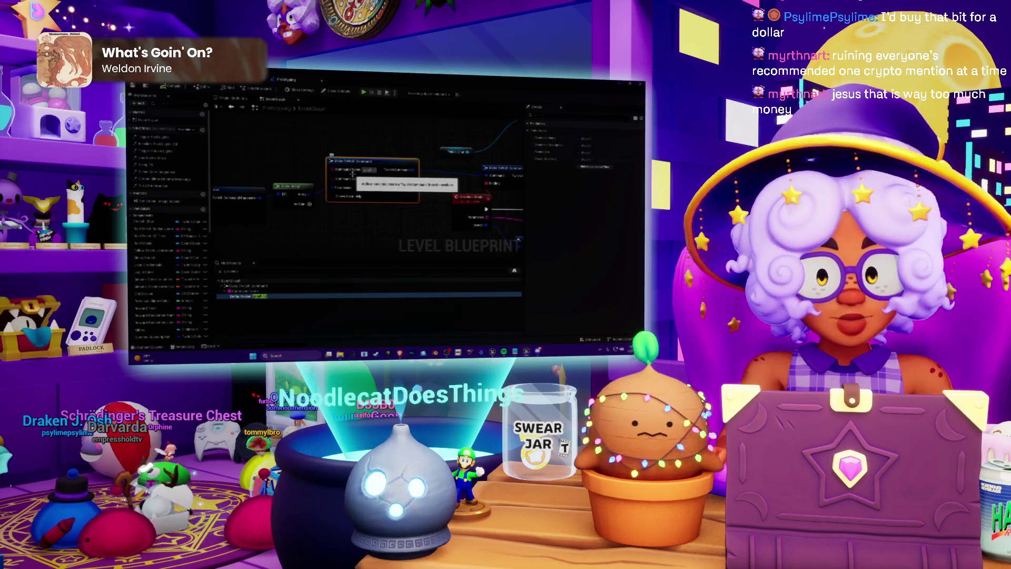
{"action": "left_click", "coordinate": [403, 214]}
{"action": "scroll", "coordinate": [402, 214], "scroll_direction": "down", "scroll_amount": 5}
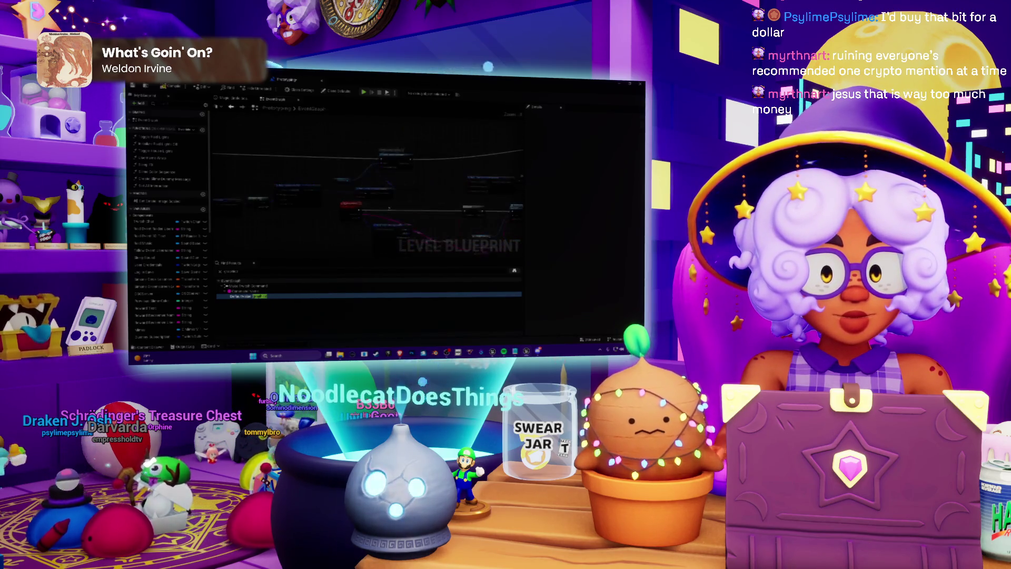
{"action": "scroll", "coordinate": [402, 214], "scroll_direction": "down", "scroll_amount": 4}
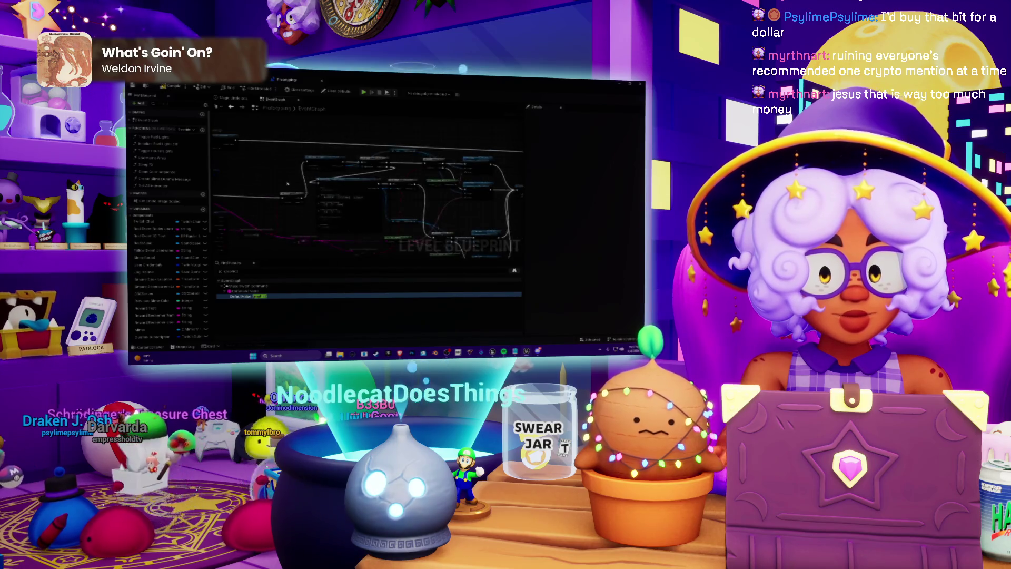
{"action": "scroll", "coordinate": [299, 196], "scroll_direction": "down", "scroll_amount": 2}
{"action": "scroll", "coordinate": [319, 197], "scroll_direction": "up", "scroll_amount": 5}
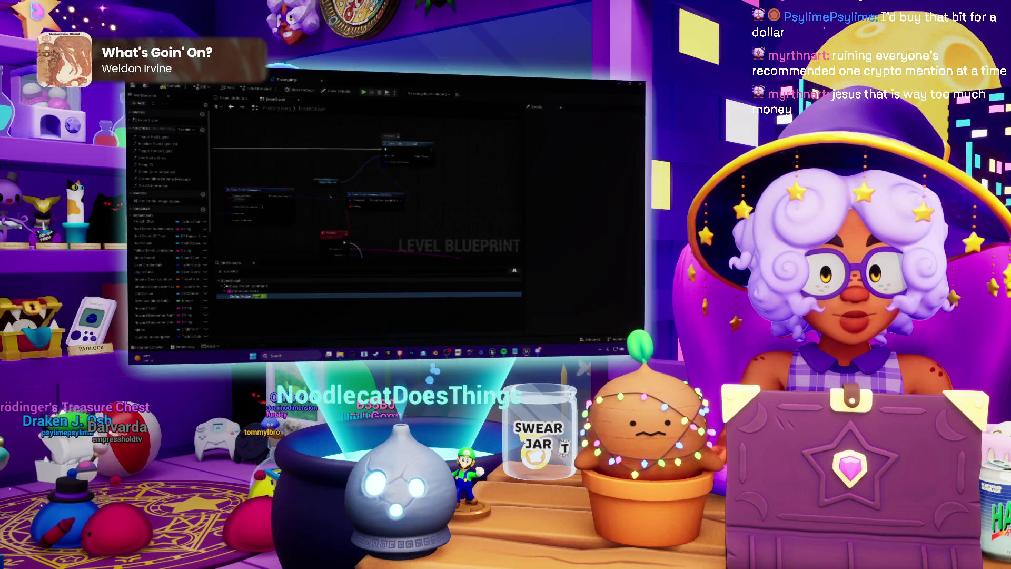
{"action": "scroll", "coordinate": [337, 237], "scroll_direction": "up", "scroll_amount": 2}
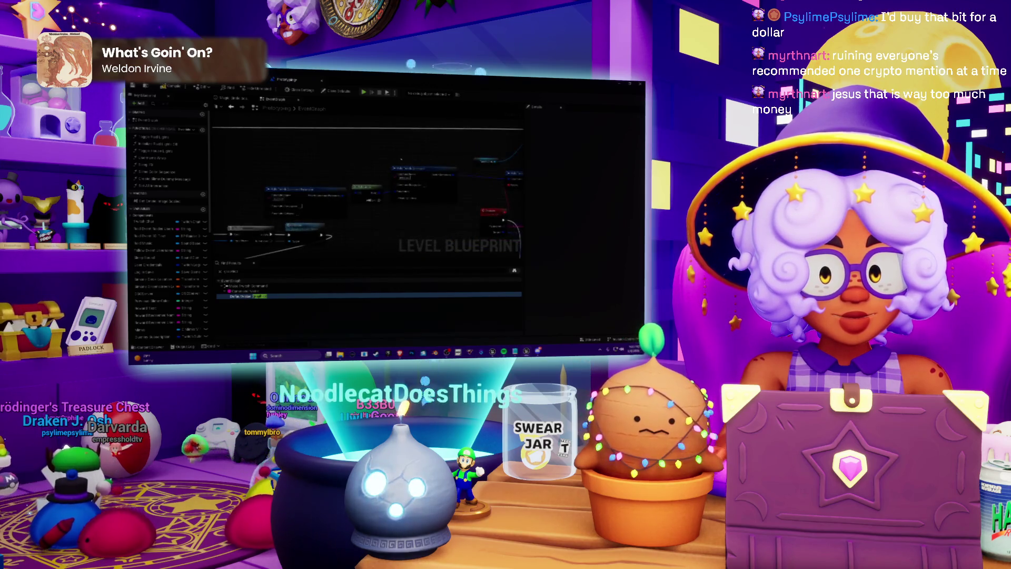
{"action": "left_click_drag", "start_coordinate": [401, 159], "coordinate": [364, 162]}
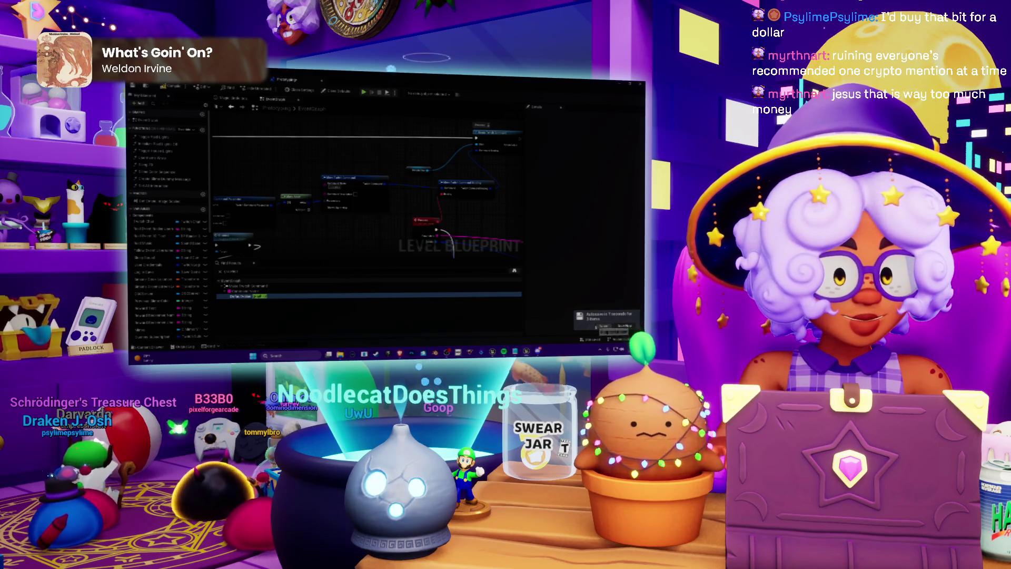
{"action": "left_click_drag", "start_coordinate": [364, 161], "coordinate": [367, 201]}
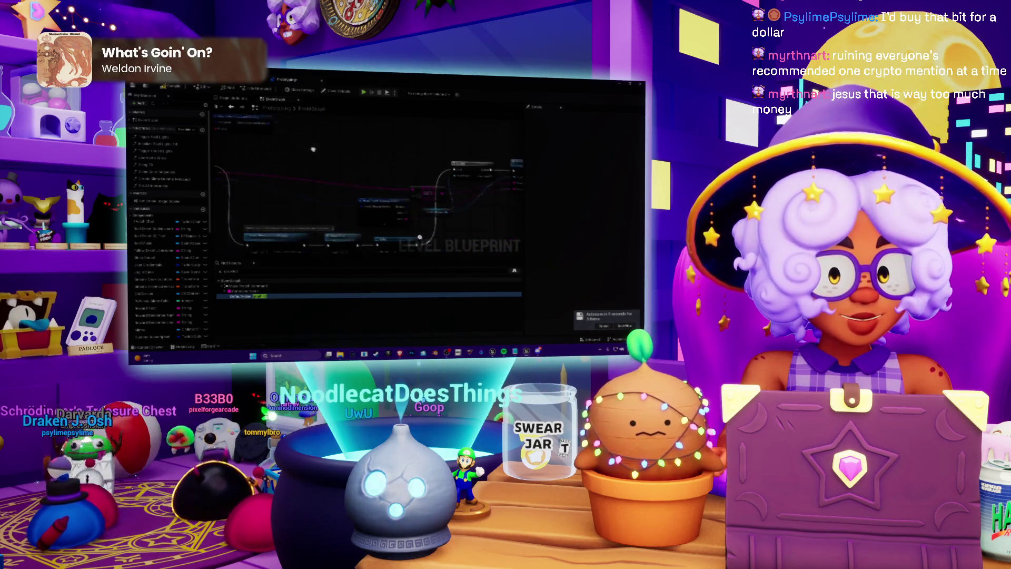
{"action": "scroll", "coordinate": [285, 164], "scroll_direction": "down", "scroll_amount": 1}
{"action": "scroll", "coordinate": [285, 164], "scroll_direction": "up", "scroll_amount": 2}
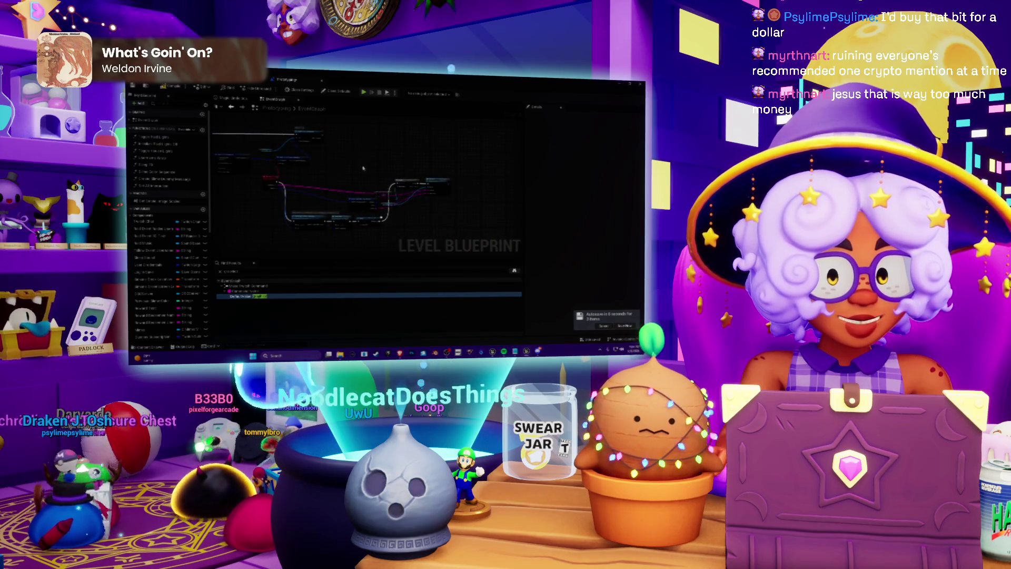
{"action": "scroll", "coordinate": [431, 169], "scroll_direction": "up", "scroll_amount": 3}
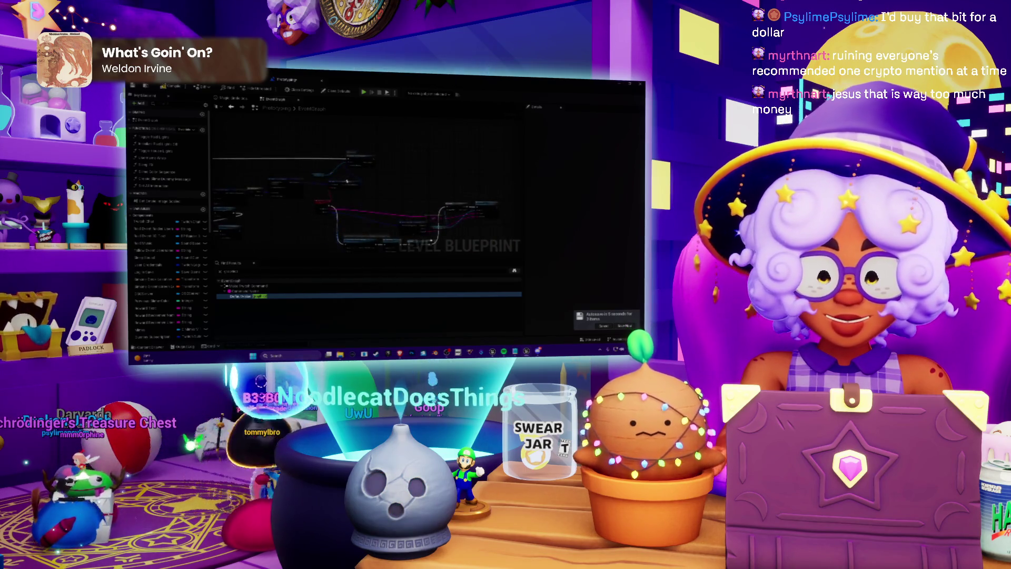
{"action": "left_click_drag", "start_coordinate": [432, 168], "coordinate": [347, 185]}
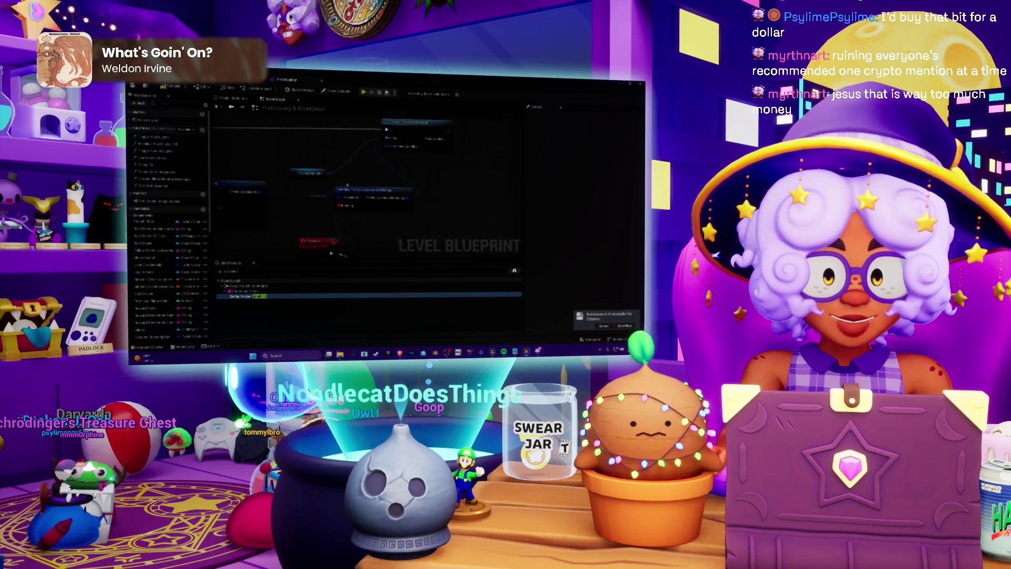
{"action": "scroll", "coordinate": [390, 184], "scroll_direction": "down", "scroll_amount": 3}
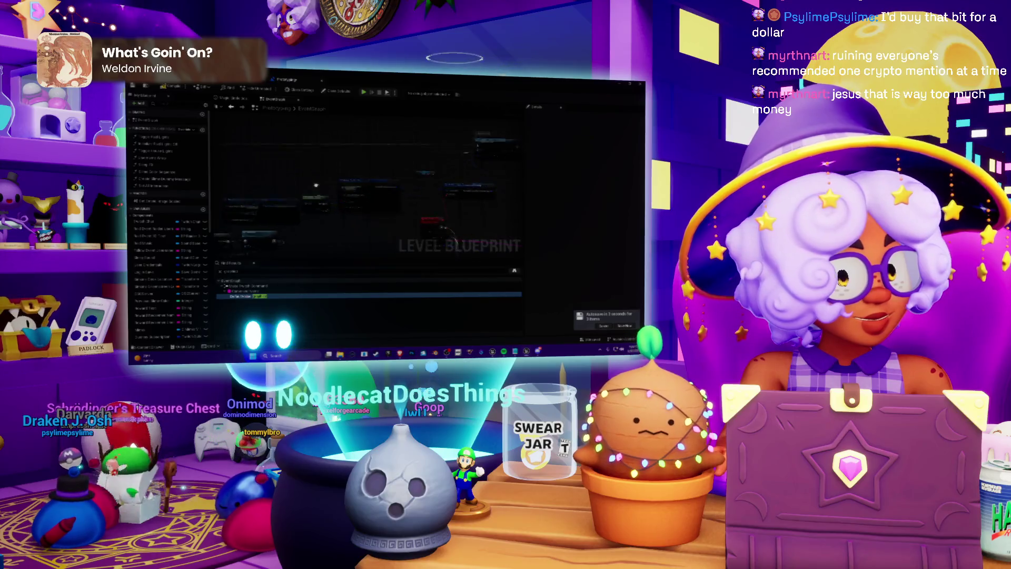
{"action": "scroll", "coordinate": [397, 190], "scroll_direction": "up", "scroll_amount": 3}
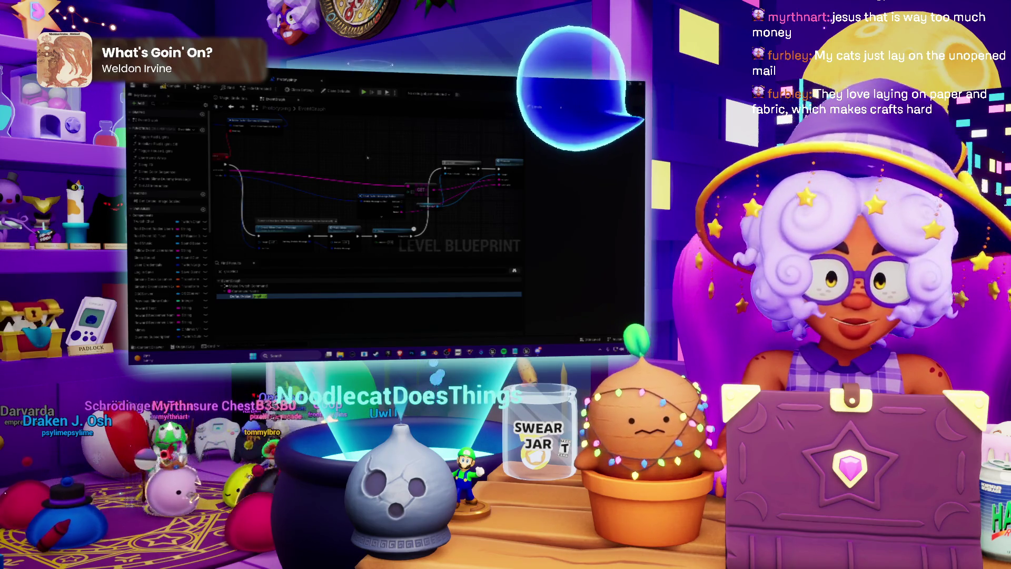
Move the SET node up and to the left, then clear the selection
{"action": "left_click_drag", "start_coordinate": [377, 186], "coordinate": [330, 173]}
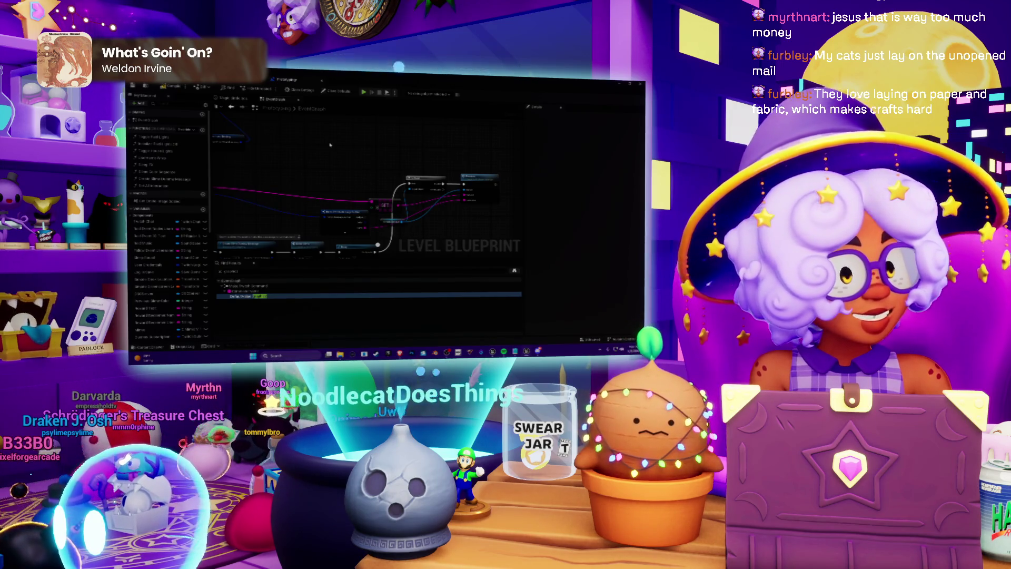
{"action": "mouse_move", "coordinate": [343, 156]}
{"action": "left_mouse_down"}
{"action": "mouse_move", "coordinate": [373, 124]}
{"action": "mouse_move", "coordinate": [395, 120]}
{"action": "mouse_move", "coordinate": [325, 149]}
{"action": "left_mouse_up"}
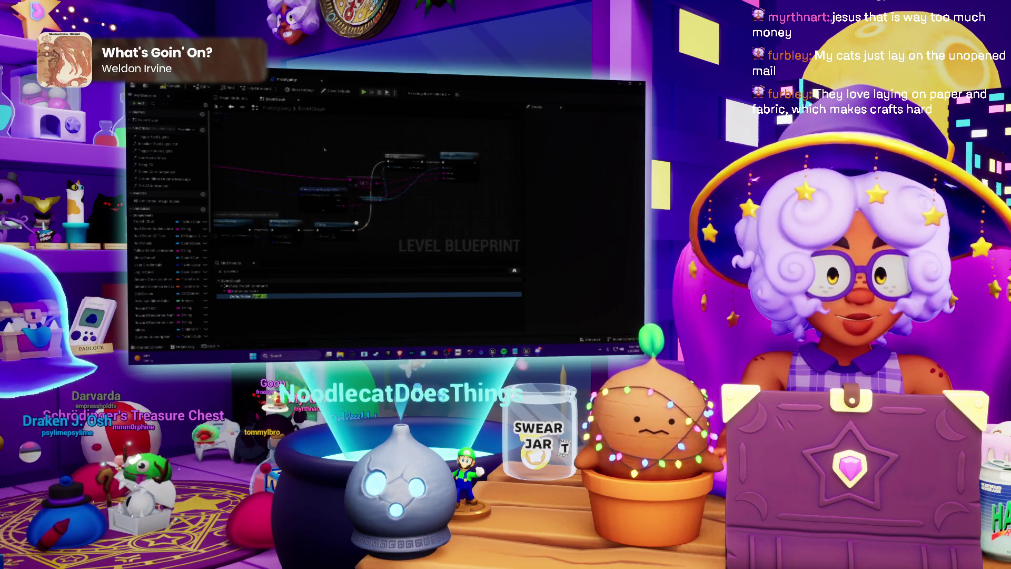
{"action": "left_click_drag", "start_coordinate": [426, 203], "coordinate": [468, 194]}
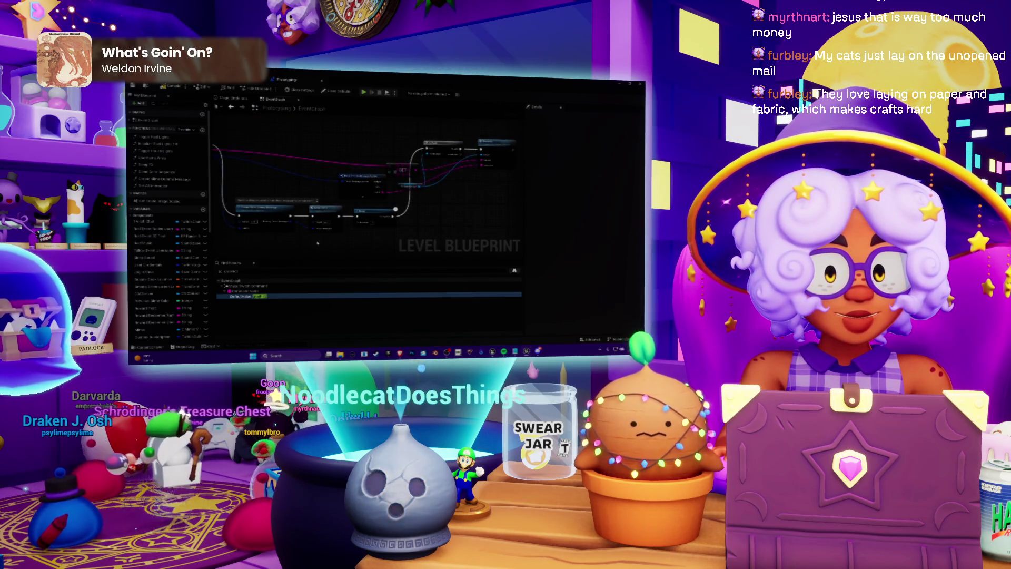
{"action": "mouse_move", "coordinate": [288, 163]}
{"action": "left_mouse_down"}
{"action": "mouse_move", "coordinate": [365, 190]}
{"action": "mouse_move", "coordinate": [291, 200]}
{"action": "left_mouse_up"}
{"action": "left_click_drag", "start_coordinate": [404, 198], "coordinate": [365, 184]}
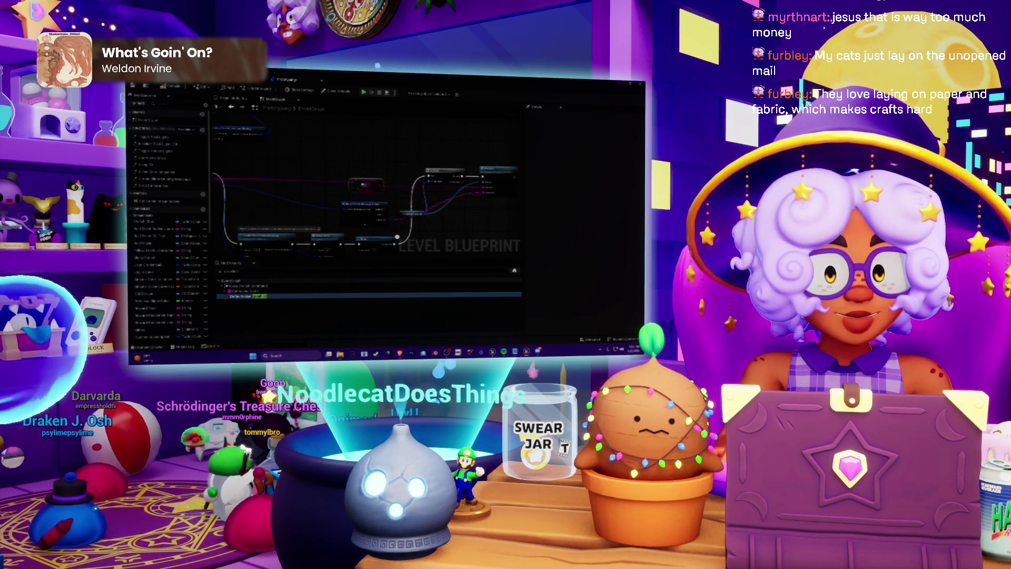
{"action": "left_click_drag", "start_coordinate": [316, 222], "coordinate": [348, 197]}
{"action": "left_click", "coordinate": [388, 162]}
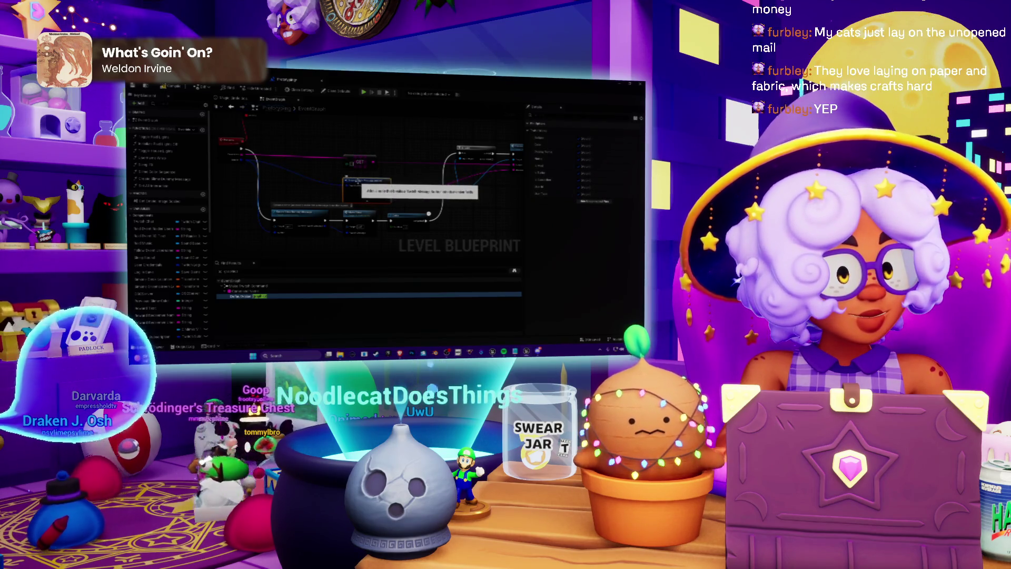
Drag the connected chain of nodes higher up in the graph
{"action": "left_click_drag", "start_coordinate": [389, 137], "coordinate": [400, 146]}
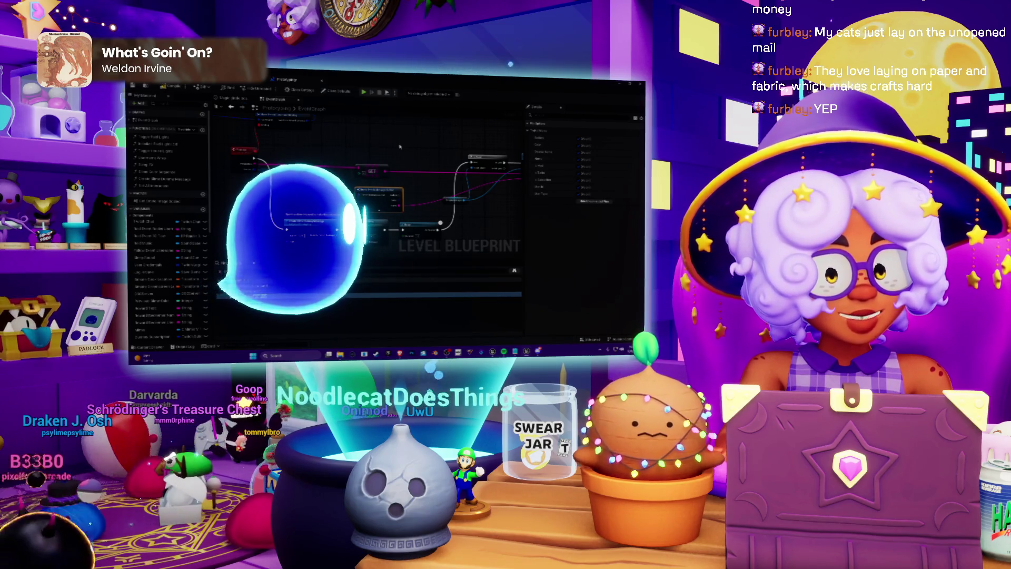
{"action": "mouse_move", "coordinate": [400, 148]}
{"action": "left_mouse_down"}
{"action": "mouse_move", "coordinate": [296, 163]}
{"action": "mouse_move", "coordinate": [414, 128]}
{"action": "mouse_move", "coordinate": [397, 130]}
{"action": "left_mouse_up"}
{"action": "mouse_move", "coordinate": [422, 214]}
{"action": "left_mouse_down"}
{"action": "mouse_move", "coordinate": [424, 129]}
{"action": "mouse_move", "coordinate": [439, 168]}
{"action": "mouse_move", "coordinate": [434, 232]}
{"action": "mouse_move", "coordinate": [441, 208]}
{"action": "left_mouse_up"}
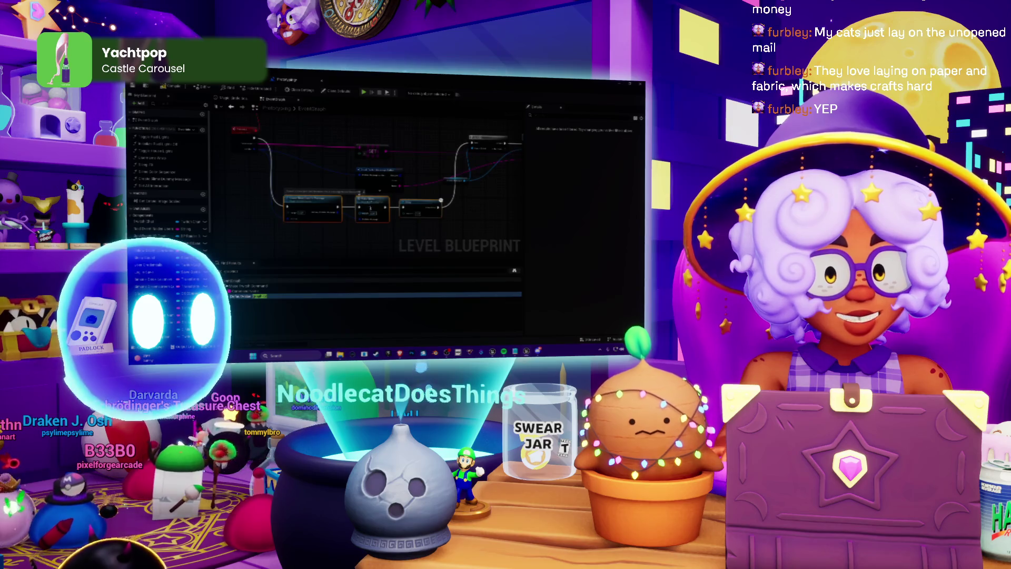
{"action": "mouse_move", "coordinate": [372, 210]}
{"action": "left_mouse_down"}
{"action": "mouse_move", "coordinate": [396, 206]}
{"action": "mouse_move", "coordinate": [294, 158]}
{"action": "mouse_move", "coordinate": [342, 151]}
{"action": "mouse_move", "coordinate": [382, 179]}
{"action": "mouse_move", "coordinate": [521, 193]}
{"action": "left_mouse_up"}
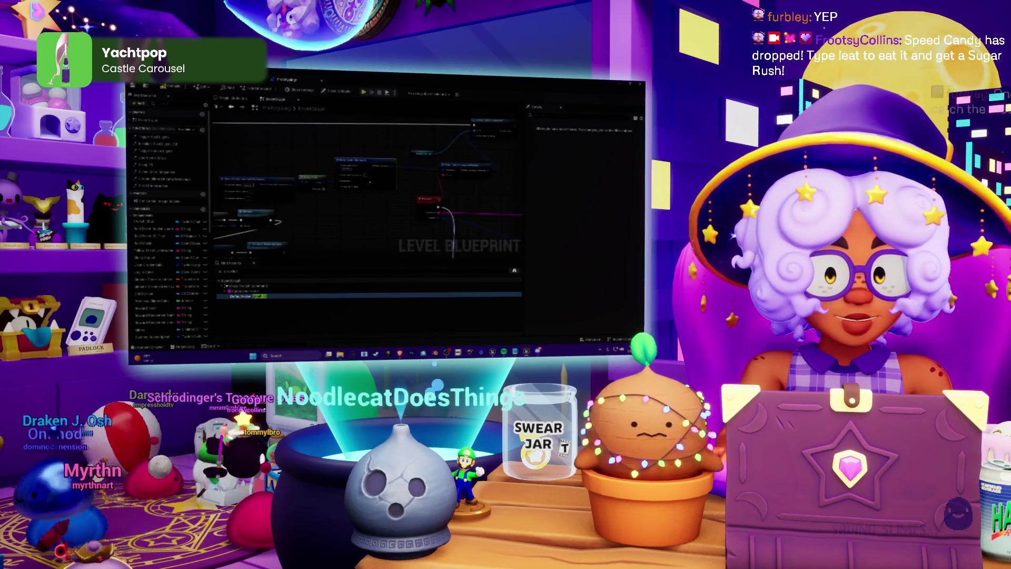
Select a node in the Level Blueprint, then switch over to the Discord window
{"action": "left_click", "coordinate": [370, 182]}
{"action": "left_click_drag", "start_coordinate": [369, 182], "coordinate": [348, 153]}
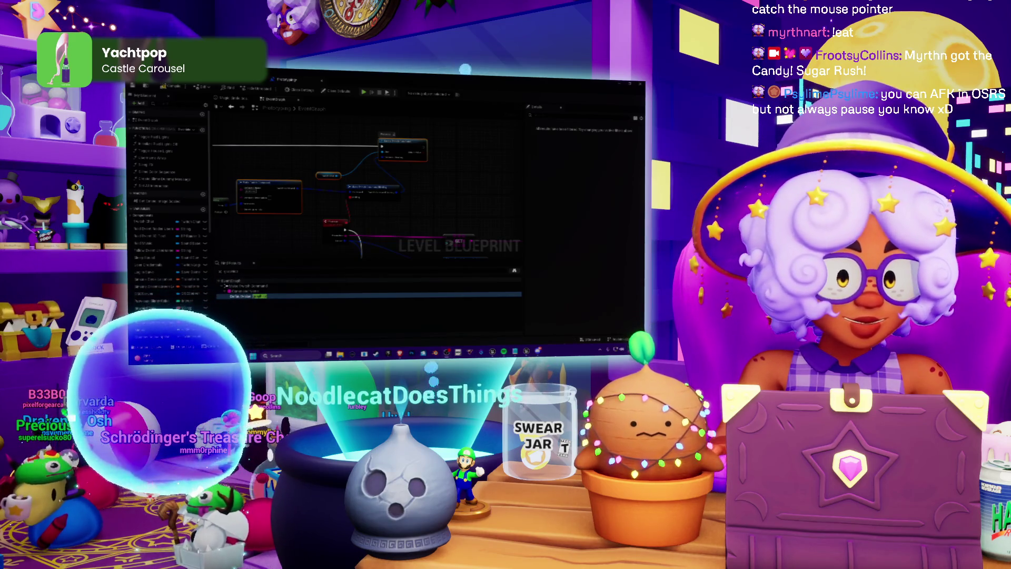
{"action": "key", "text": "alt+Tab"}
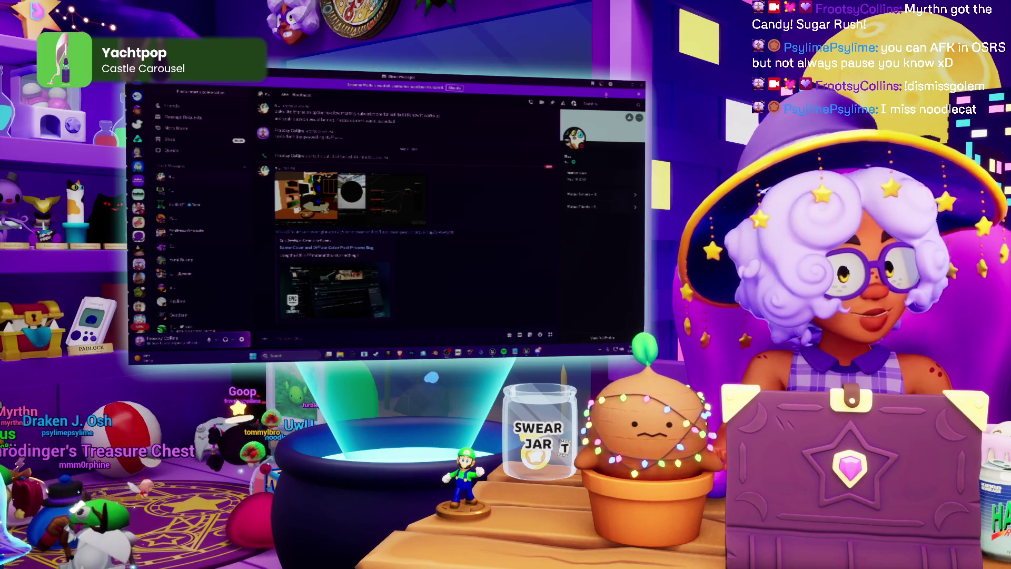
Minimize Discord and switch from Spotify back to the Level Blueprint editor
{"action": "left_click", "coordinate": [622, 85]}
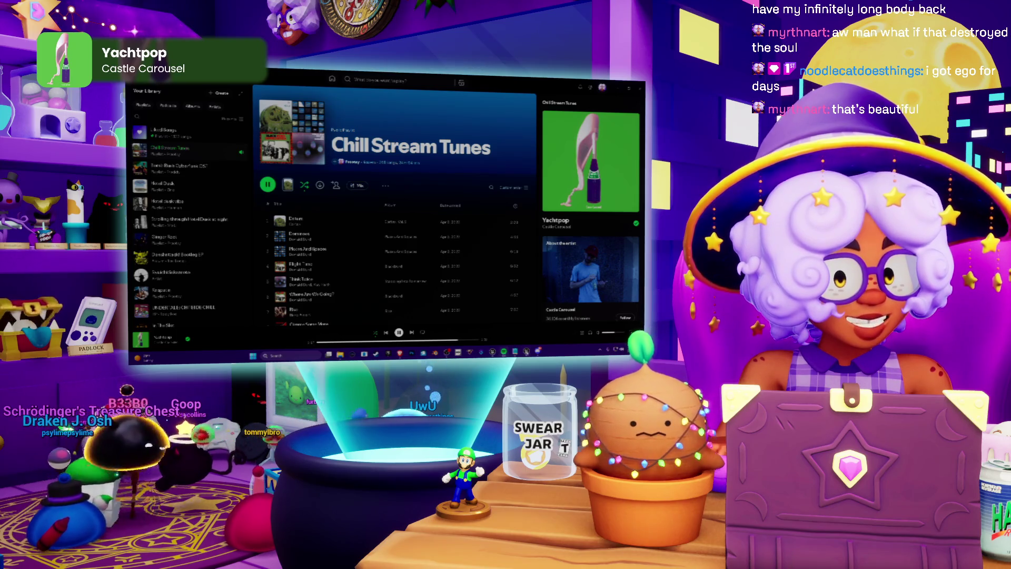
{"action": "key", "text": "alt+Tab"}
{"action": "scroll", "coordinate": [317, 158], "scroll_direction": "down", "scroll_amount": 3}
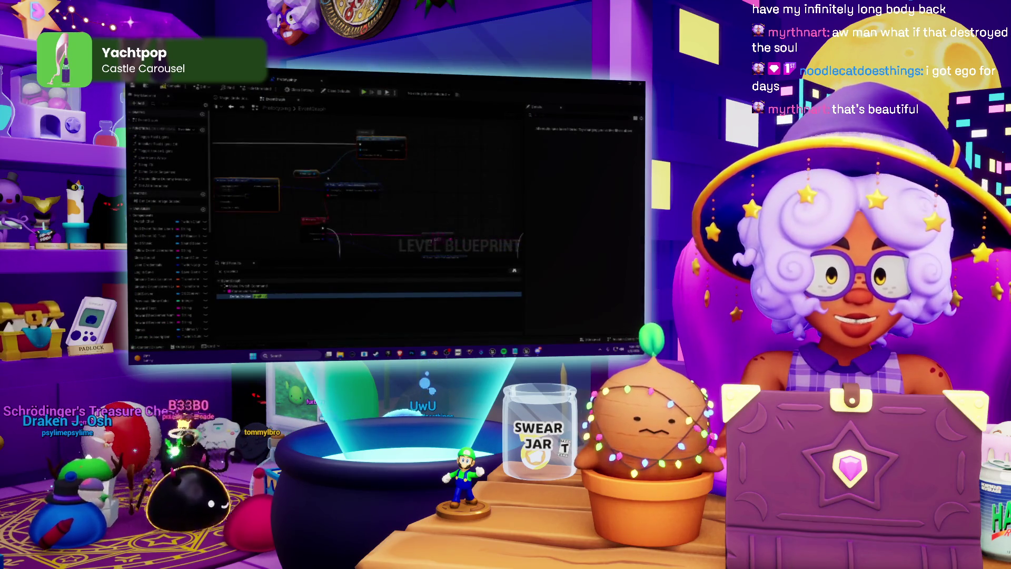
{"action": "scroll", "coordinate": [316, 158], "scroll_direction": "up", "scroll_amount": 2}
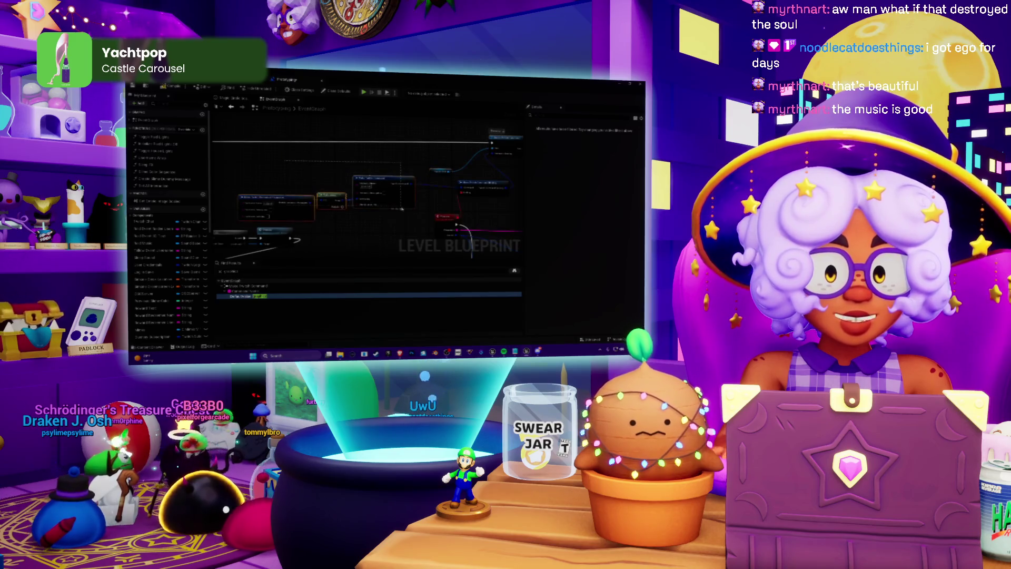
{"action": "scroll", "coordinate": [336, 178], "scroll_direction": "up", "scroll_amount": 1}
{"action": "left_click_drag", "start_coordinate": [318, 138], "coordinate": [453, 219]}
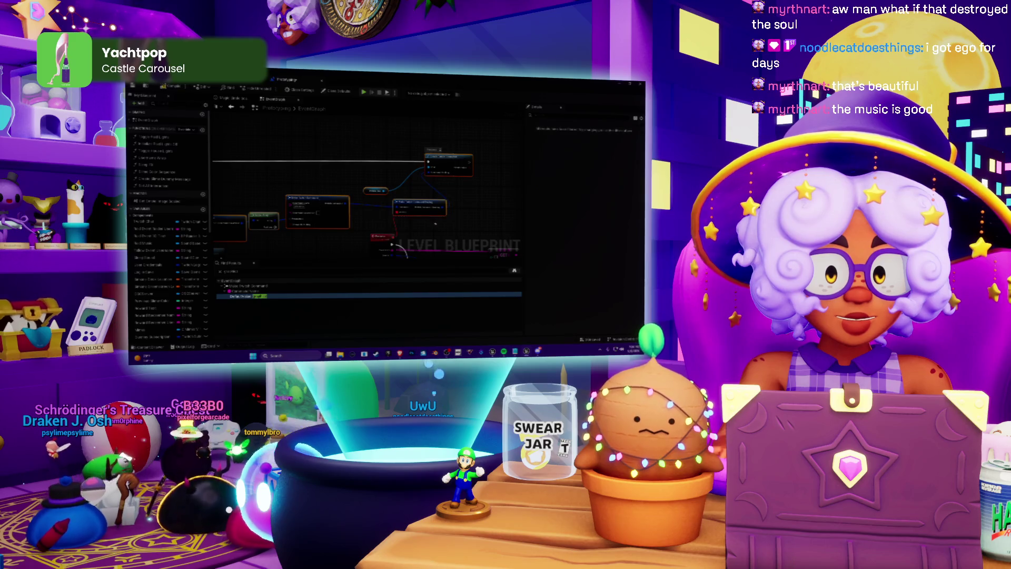
{"action": "key", "text": "Delete"}
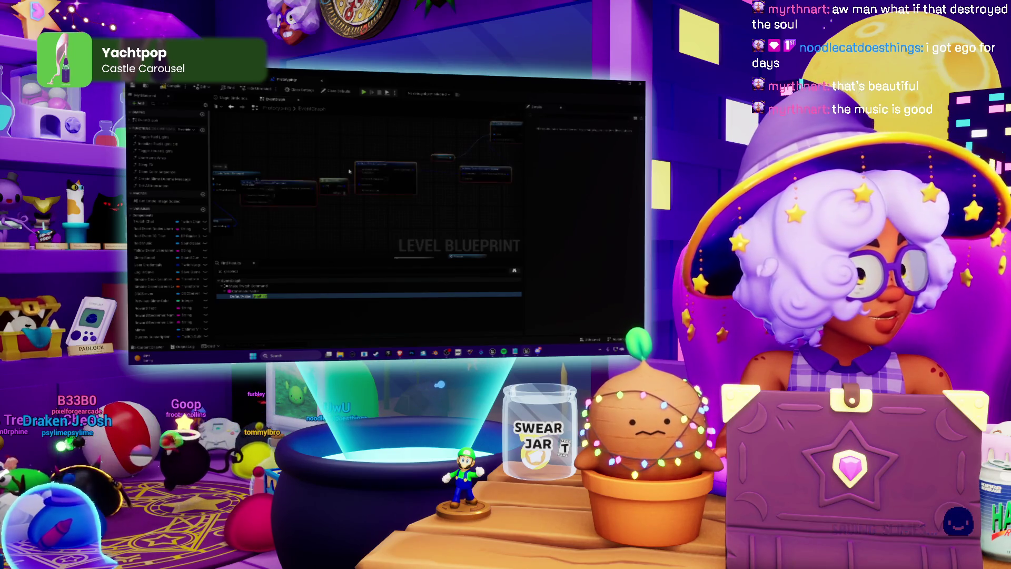
{"action": "key", "text": "ctrl+z"}
{"action": "left_click_drag", "start_coordinate": [264, 153], "coordinate": [330, 164]}
{"action": "left_click", "coordinate": [269, 177]}
{"action": "left_click_drag", "start_coordinate": [258, 179], "coordinate": [506, 140]}
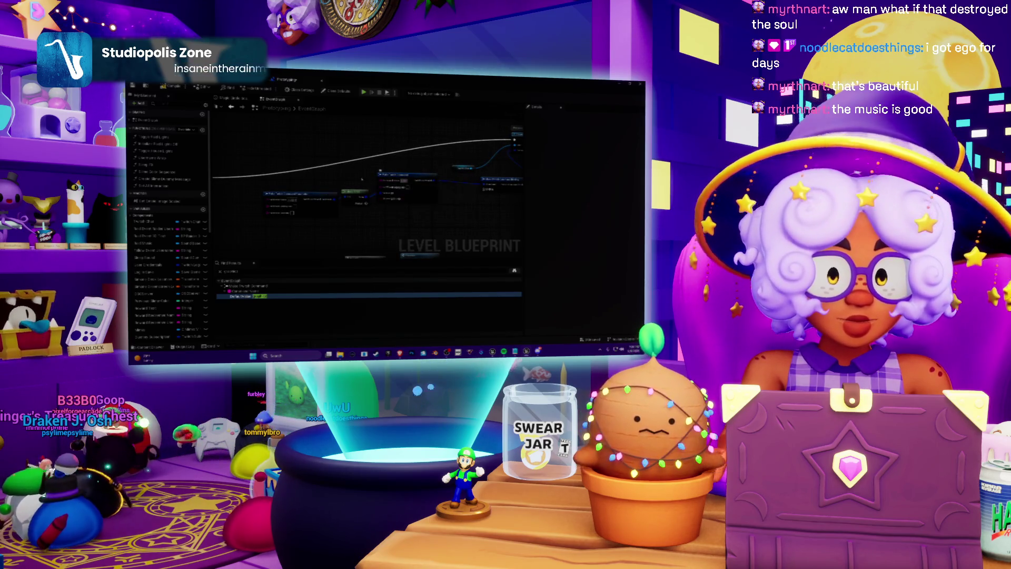
{"action": "scroll", "coordinate": [246, 156], "scroll_direction": "down", "scroll_amount": 2}
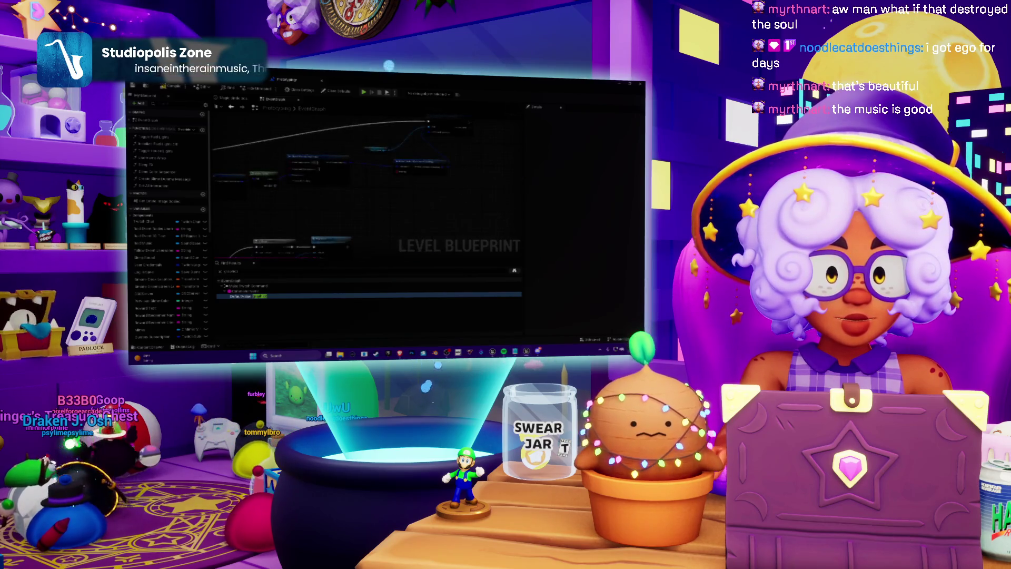
{"action": "left_click_drag", "start_coordinate": [245, 156], "coordinate": [248, 181]}
{"action": "left_click_drag", "start_coordinate": [376, 194], "coordinate": [412, 196]}
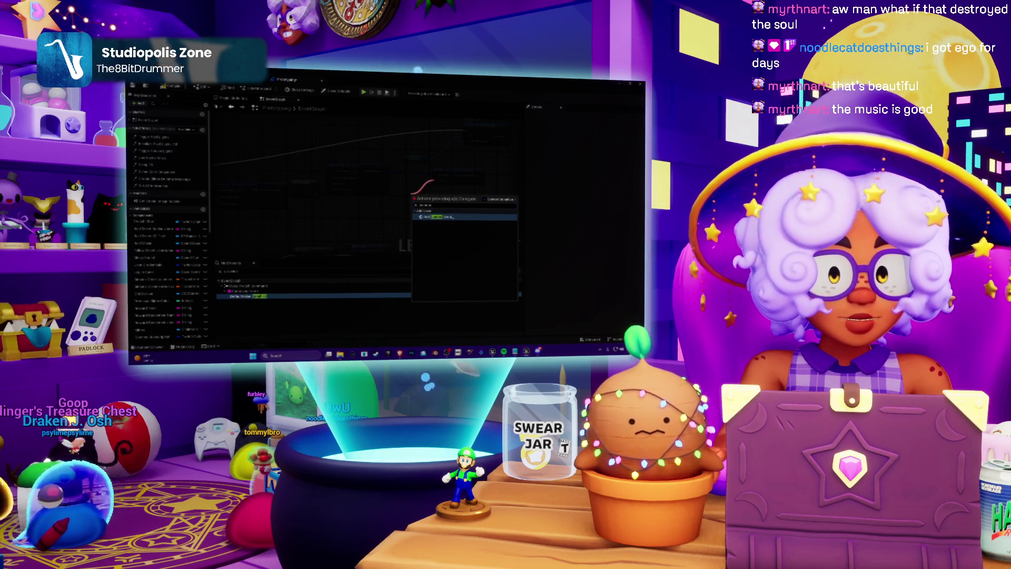
{"action": "left_click", "coordinate": [447, 217]}
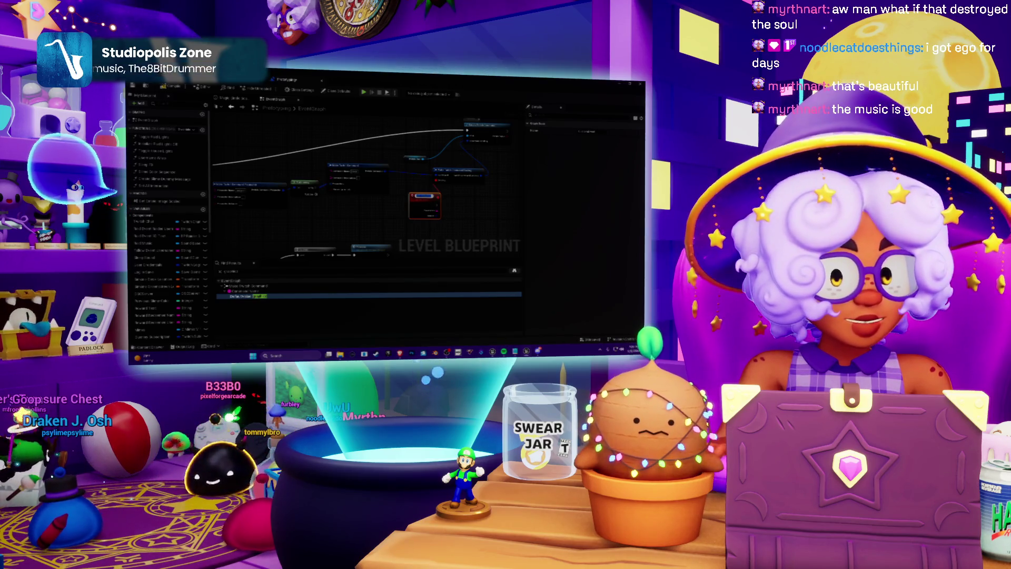
{"action": "left_click", "coordinate": [600, 349]}
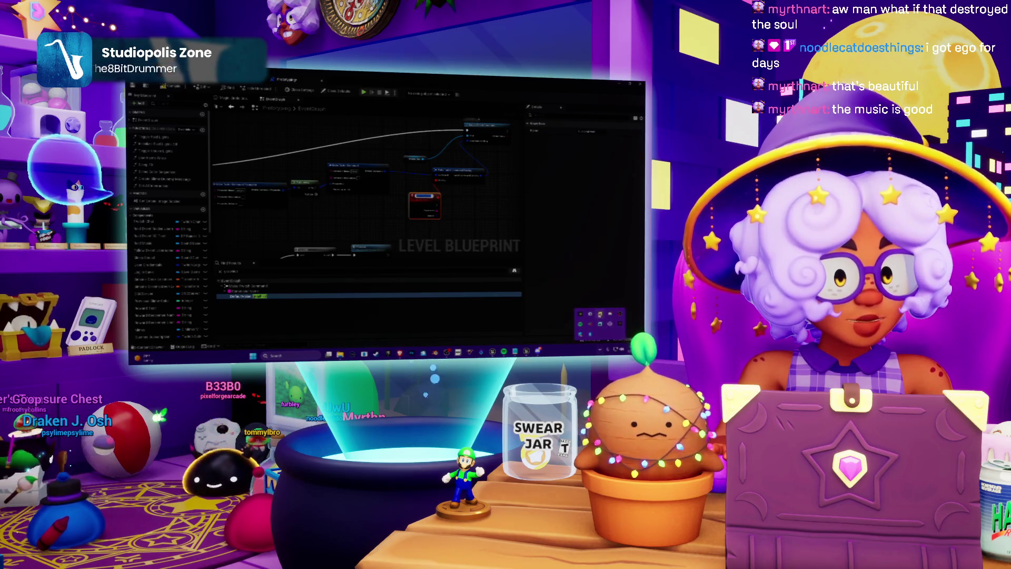
{"action": "right_click", "coordinate": [599, 315]}
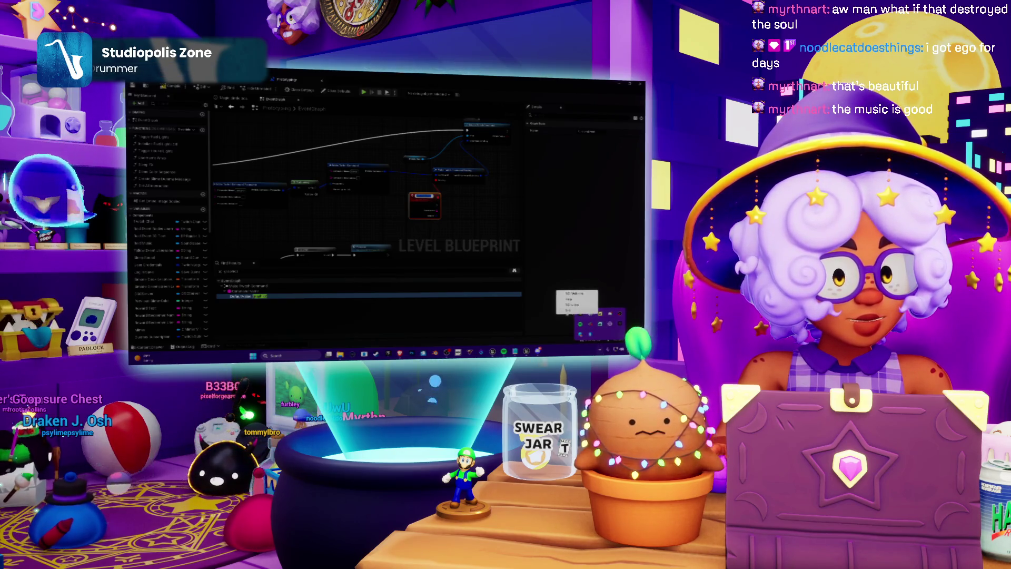
{"action": "left_click", "coordinate": [540, 270]}
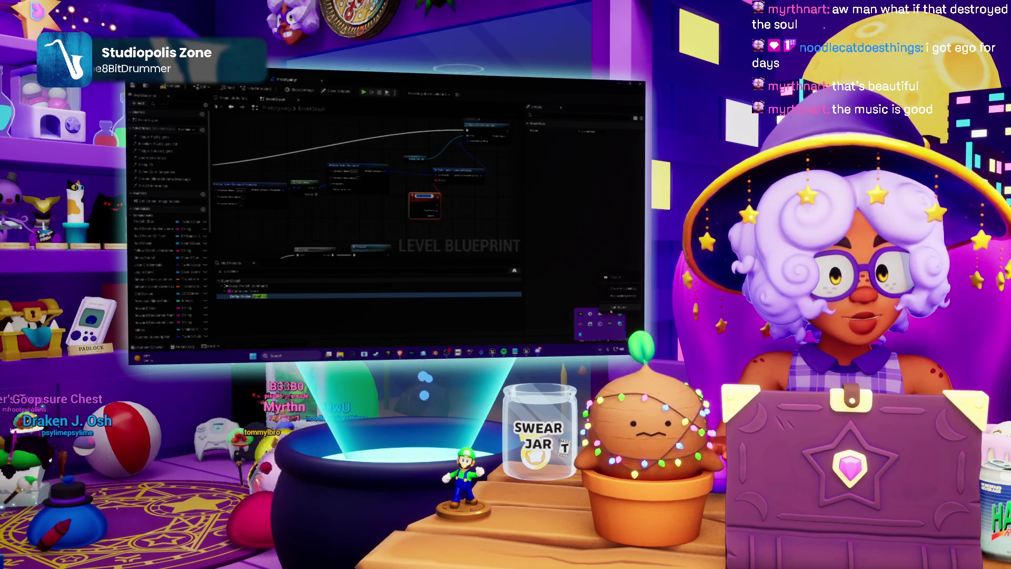
{"action": "left_click", "coordinate": [478, 246]}
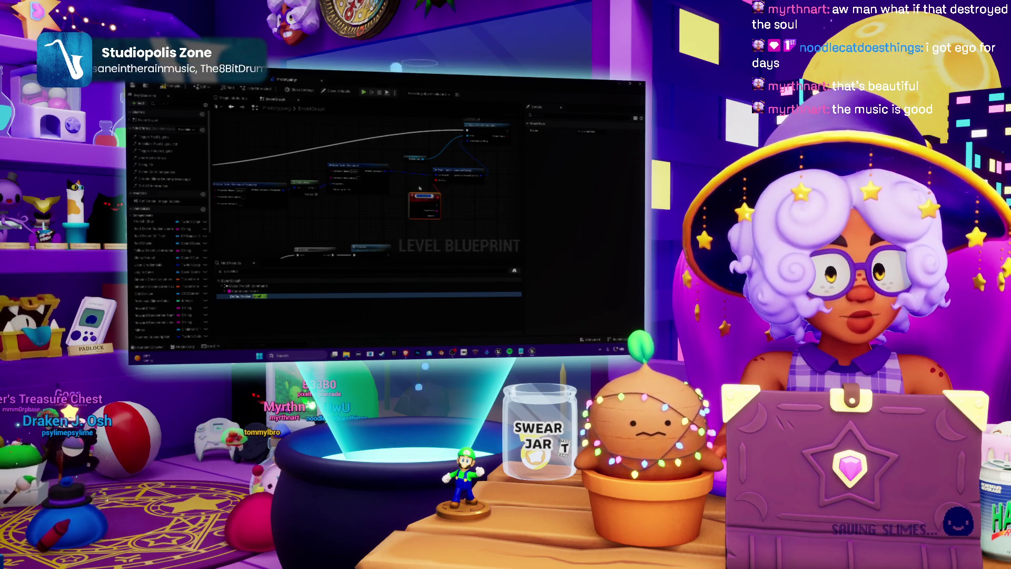
{"action": "scroll", "coordinate": [452, 205], "scroll_direction": "up", "scroll_amount": 1}
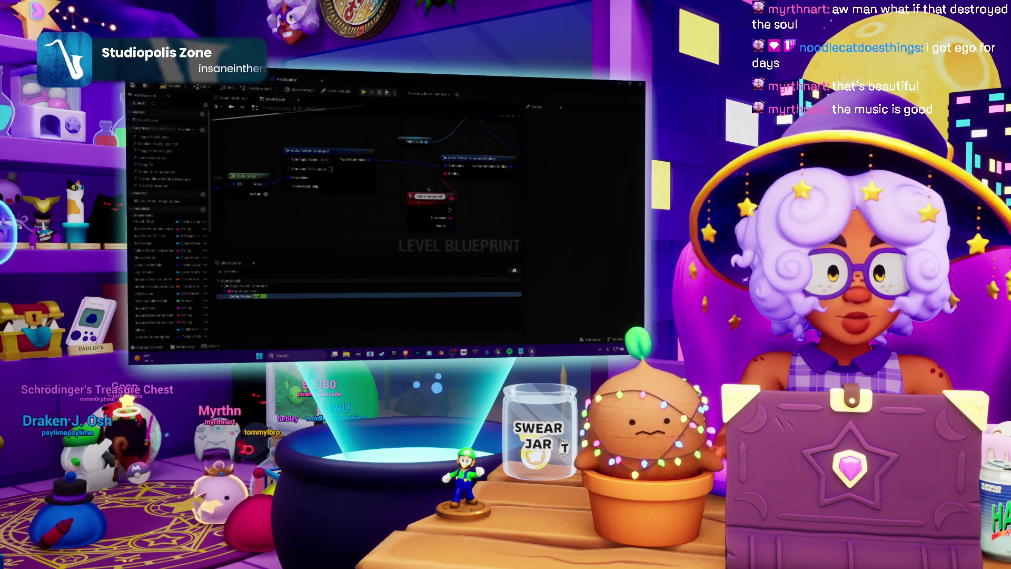
{"action": "mouse_move", "coordinate": [429, 190]}
{"action": "left_mouse_down"}
{"action": "mouse_move", "coordinate": [384, 150]}
{"action": "mouse_move", "coordinate": [337, 142]}
{"action": "mouse_move", "coordinate": [390, 126]}
{"action": "mouse_move", "coordinate": [374, 187]}
{"action": "mouse_move", "coordinate": [316, 187]}
{"action": "left_mouse_up"}
Add a Get Actor Of Class node via an 'actor of' search and wire the red event's exec pin to it
{"action": "right_click", "coordinate": [417, 206]}
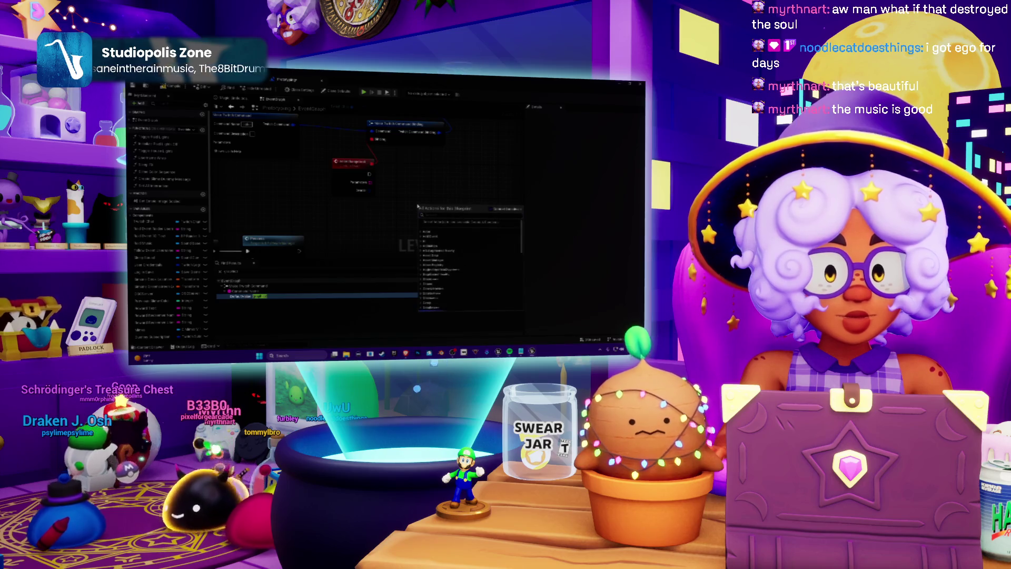
{"action": "type", "text": "get actor of"}
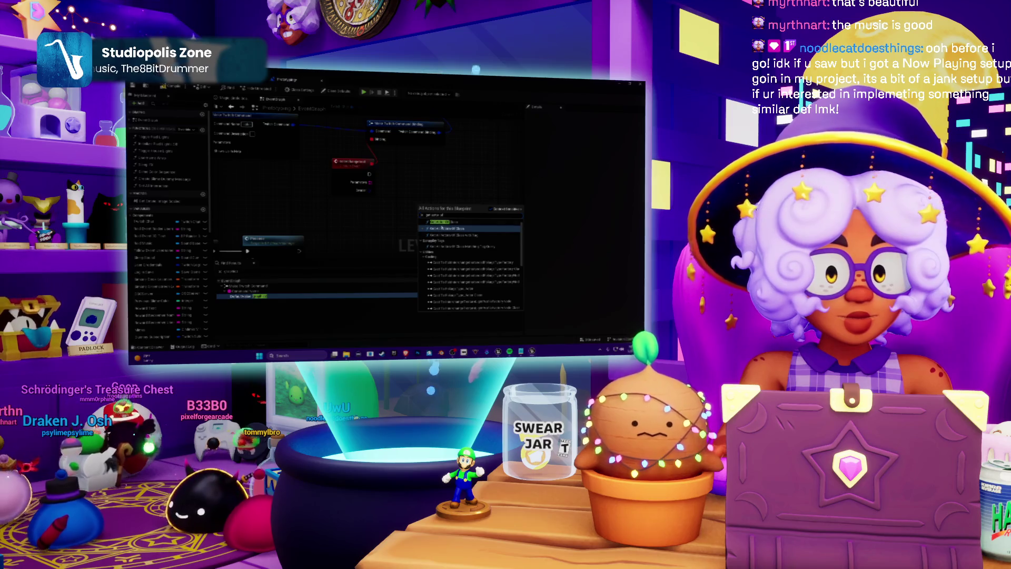
{"action": "left_click", "coordinate": [444, 223]}
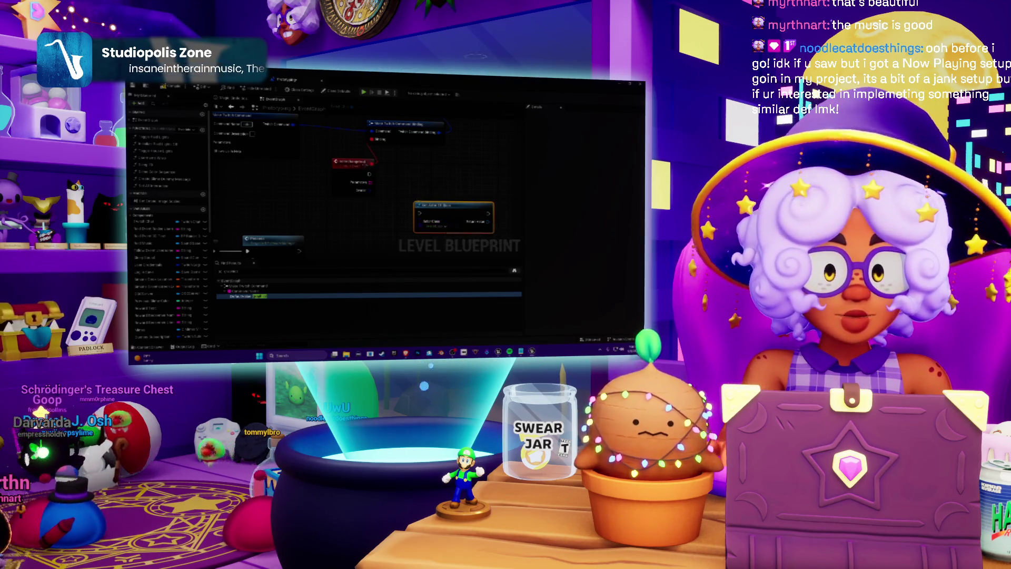
{"action": "mouse_move", "coordinate": [369, 174]}
{"action": "left_mouse_down"}
{"action": "mouse_move", "coordinate": [418, 213]}
{"action": "mouse_move", "coordinate": [420, 180]}
{"action": "left_mouse_up"}
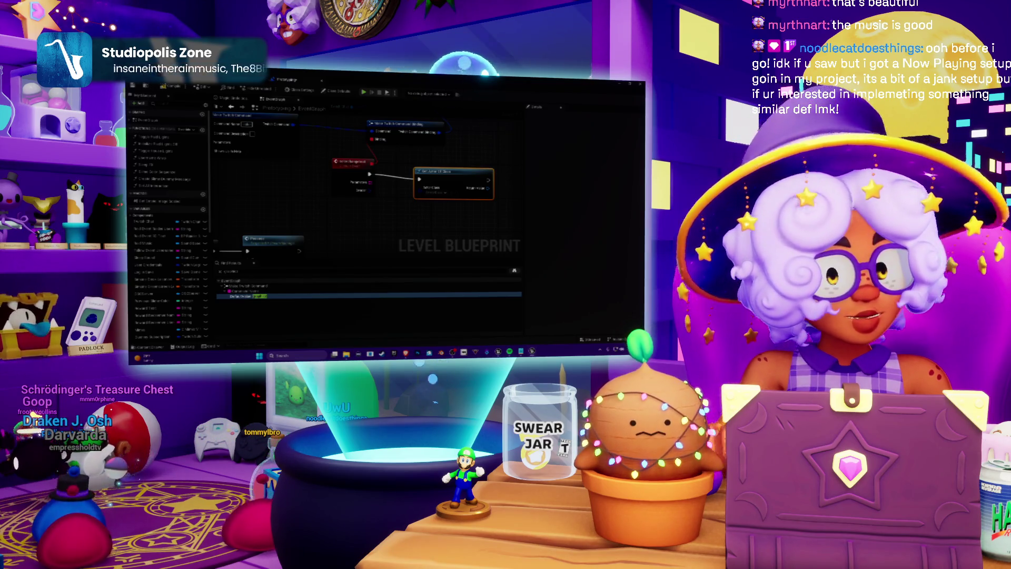
Search 'twitch' and set the Get Actor Of Class node's Actor Class to the Twitch class
{"action": "left_click_drag", "start_coordinate": [458, 200], "coordinate": [422, 217]}
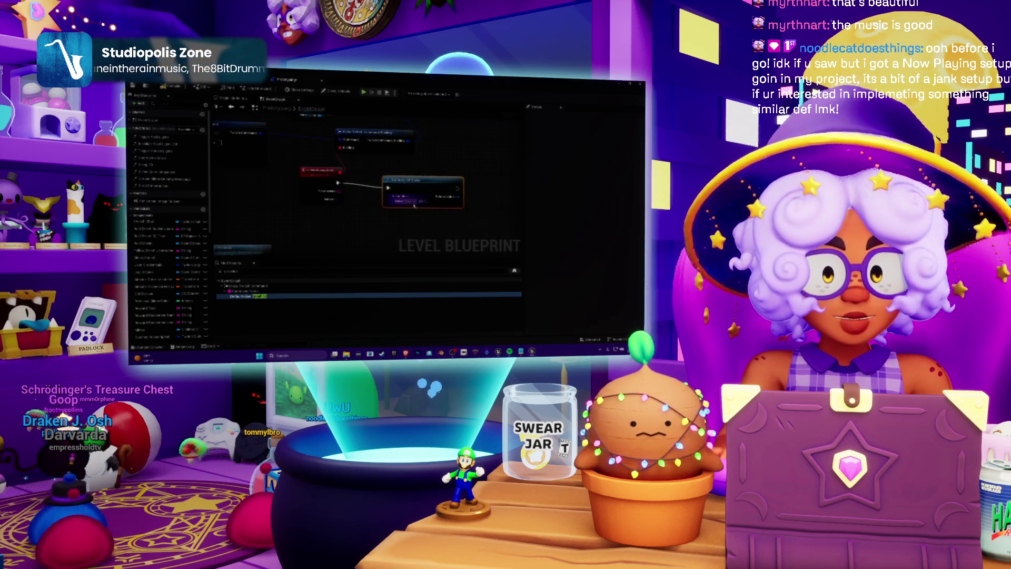
{"action": "left_click", "coordinate": [414, 204]}
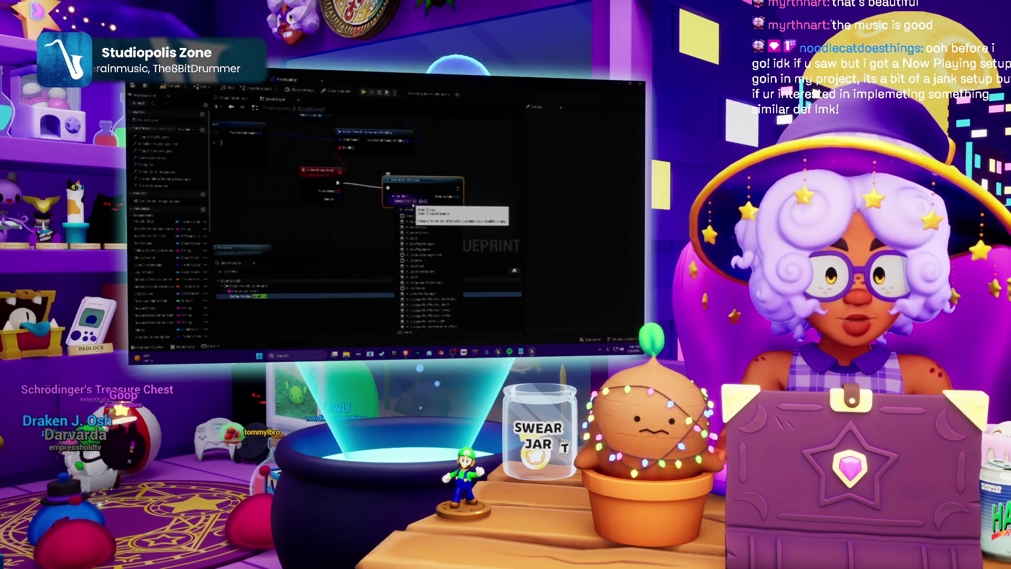
{"action": "type", "text": "twitch"}
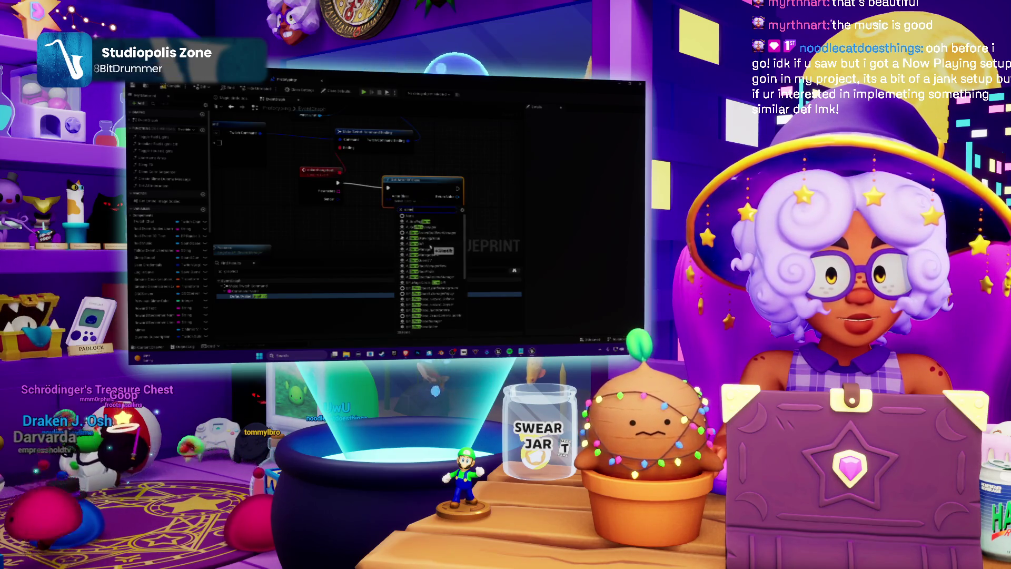
{"action": "scroll", "coordinate": [431, 245], "scroll_direction": "down", "scroll_amount": 3}
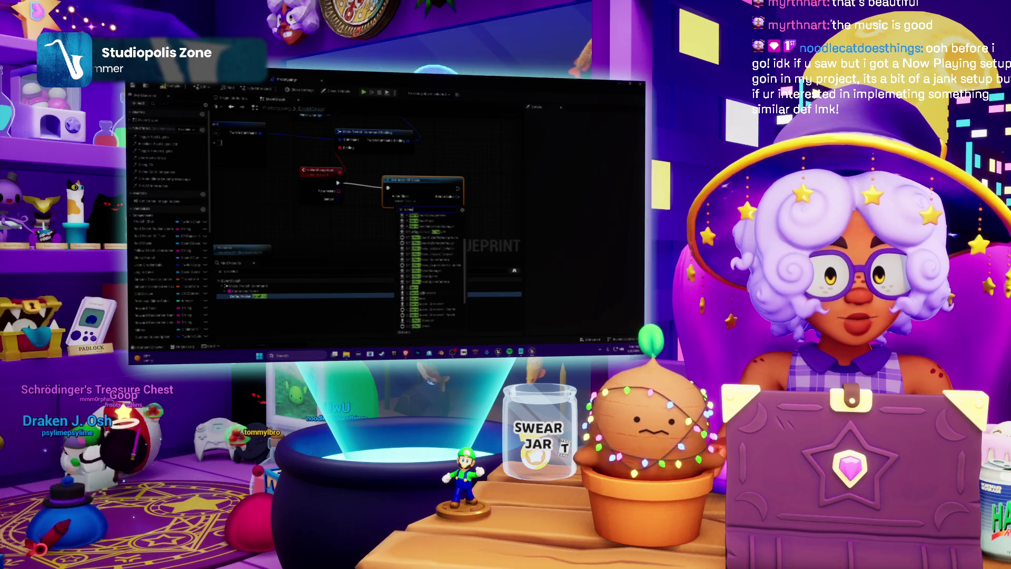
{"action": "left_click", "coordinate": [431, 244]}
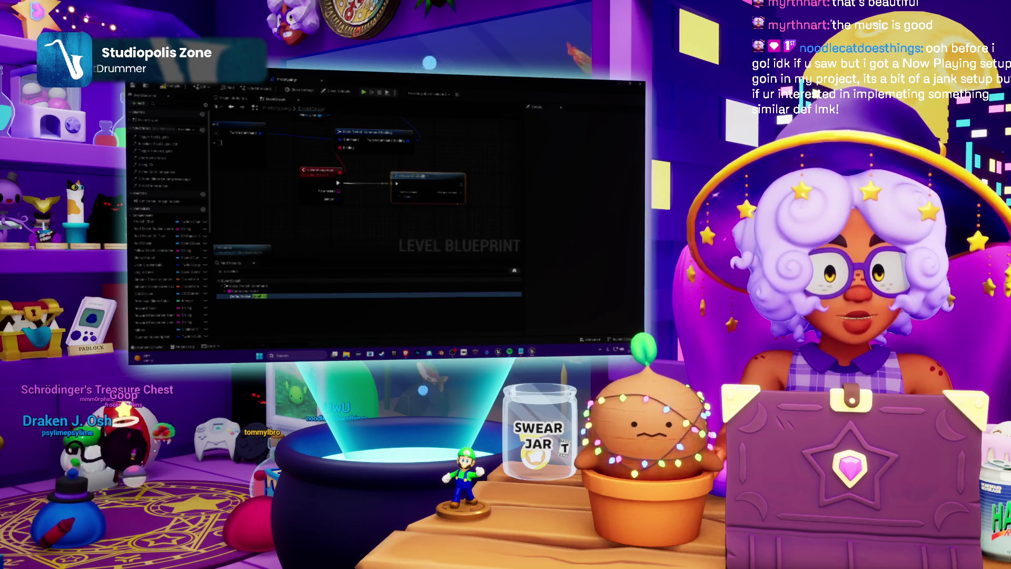
{"action": "left_click_drag", "start_coordinate": [415, 175], "coordinate": [516, 179]}
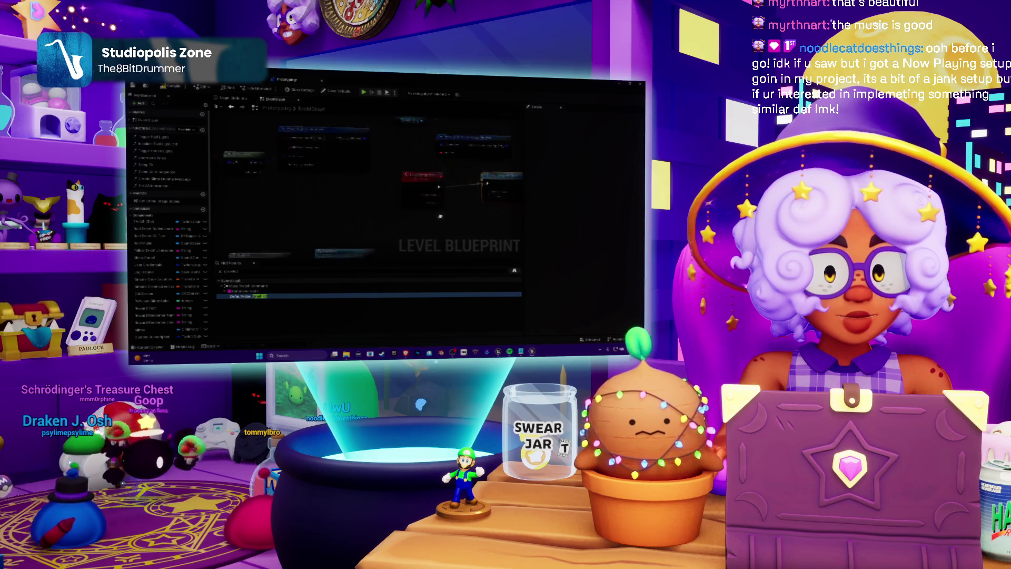
{"action": "mouse_move", "coordinate": [487, 211]}
{"action": "left_mouse_down"}
{"action": "mouse_move", "coordinate": [449, 209]}
{"action": "mouse_move", "coordinate": [432, 175]}
{"action": "left_mouse_up"}
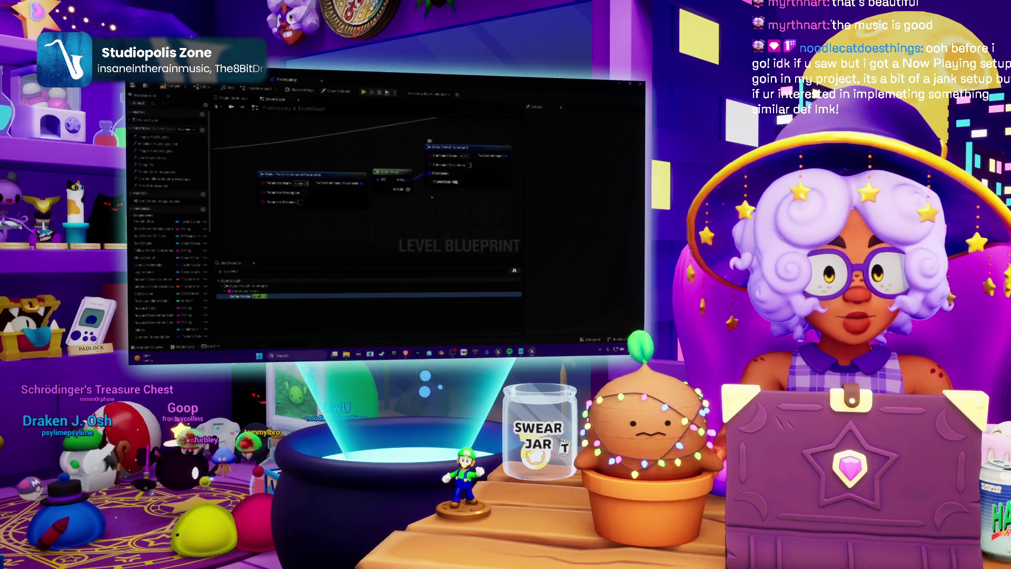
{"action": "left_click_drag", "start_coordinate": [454, 203], "coordinate": [433, 209]}
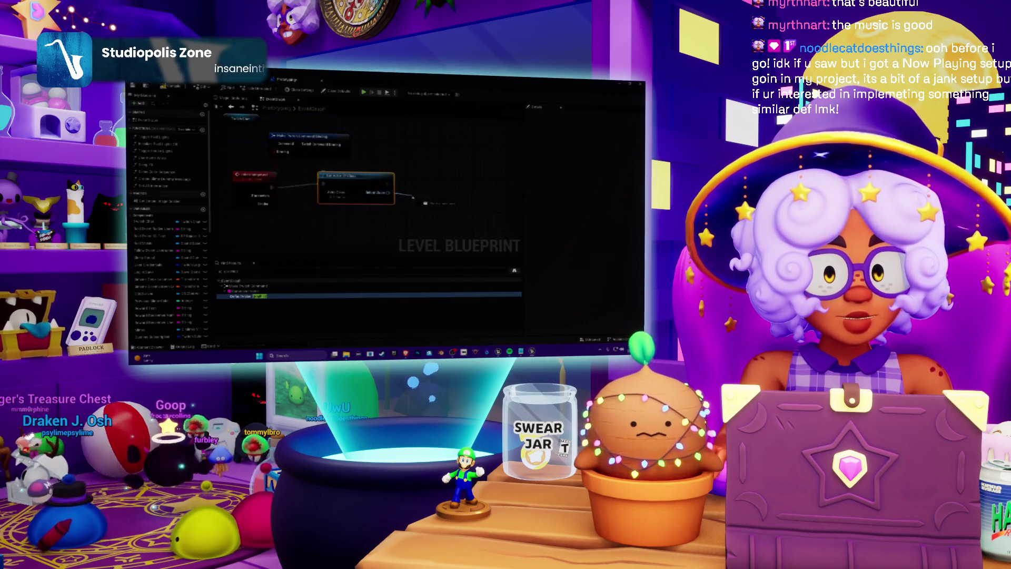
Place a Sequence node beside Get Actor Of Class using a 'seq' graph search
{"action": "left_click_drag", "start_coordinate": [391, 193], "coordinate": [415, 199]}
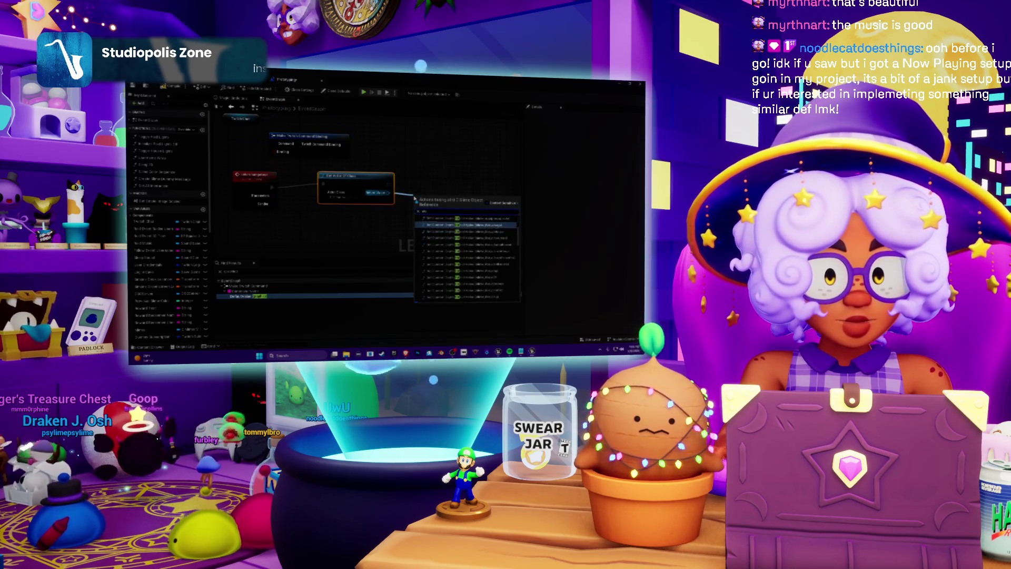
{"action": "key", "text": "BackSpace"}
{"action": "type", "text": "se"}
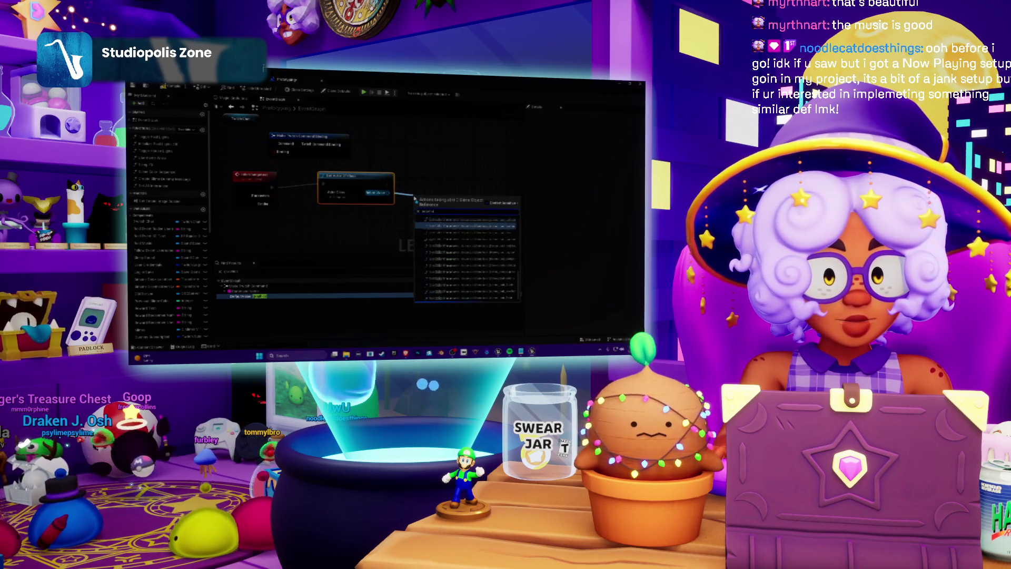
{"action": "left_click", "coordinate": [443, 171]}
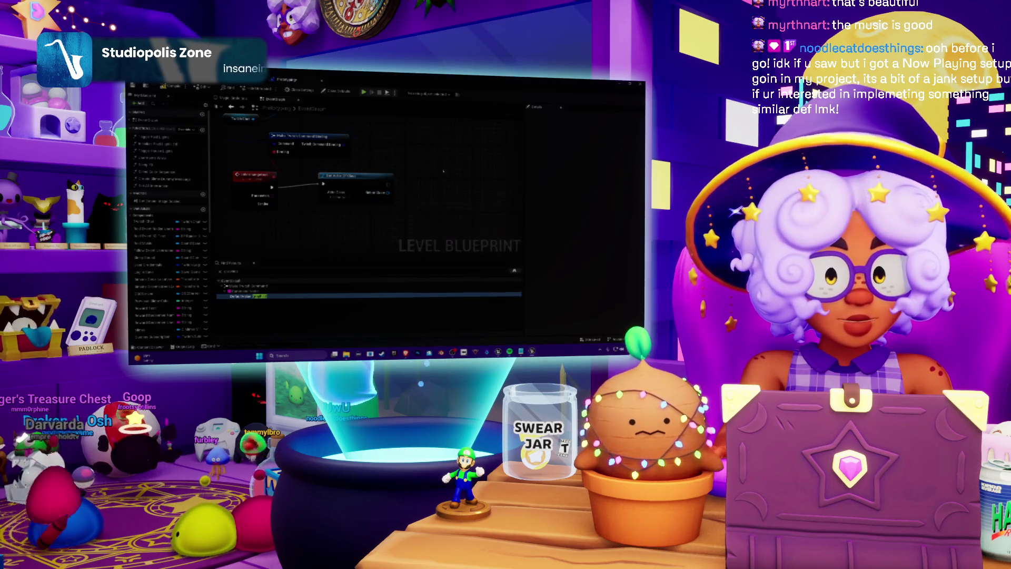
{"action": "right_click", "coordinate": [444, 177]}
{"action": "type", "text": "seq"}
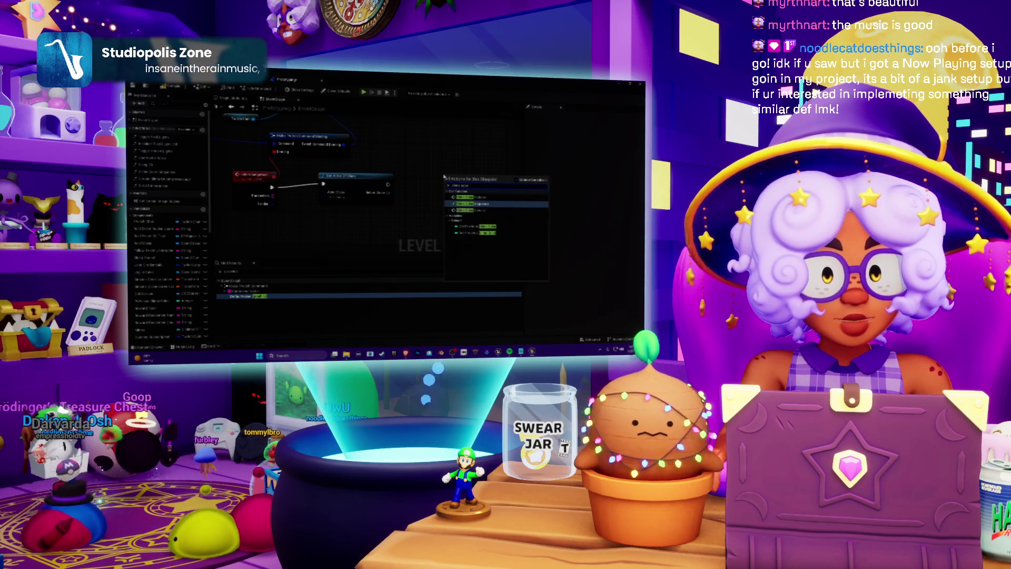
{"action": "key", "text": "Return"}
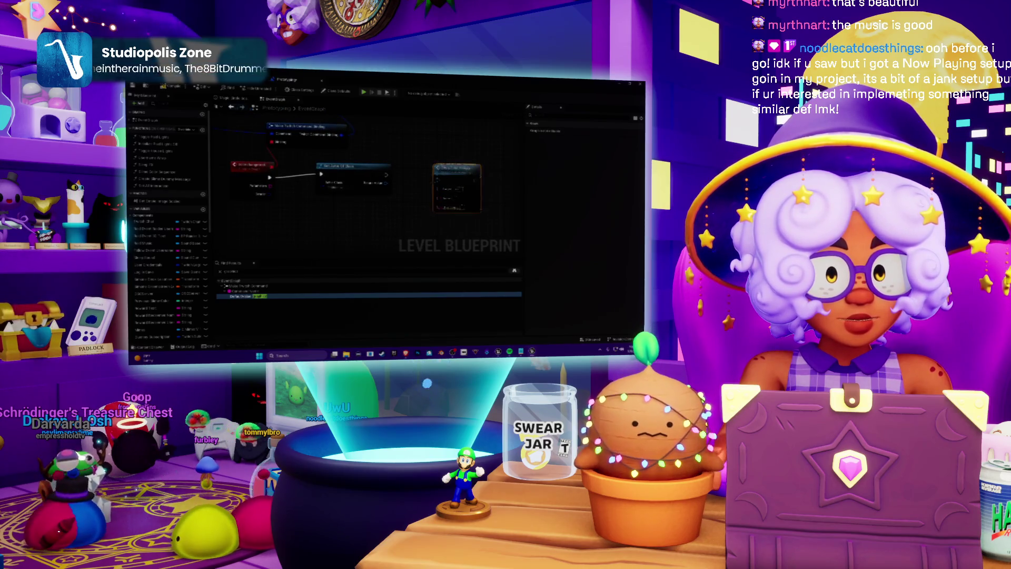
{"action": "left_click_drag", "start_coordinate": [411, 186], "coordinate": [390, 185]}
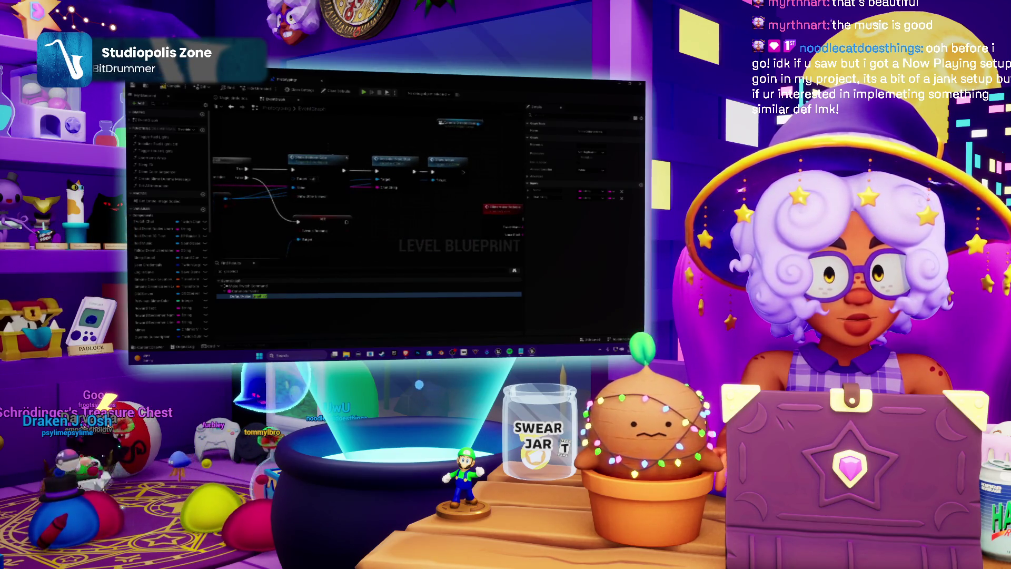
Search the Level Blueprint for 'k' and jump to the last result's node in the graph
{"action": "left_click", "coordinate": [382, 173]}
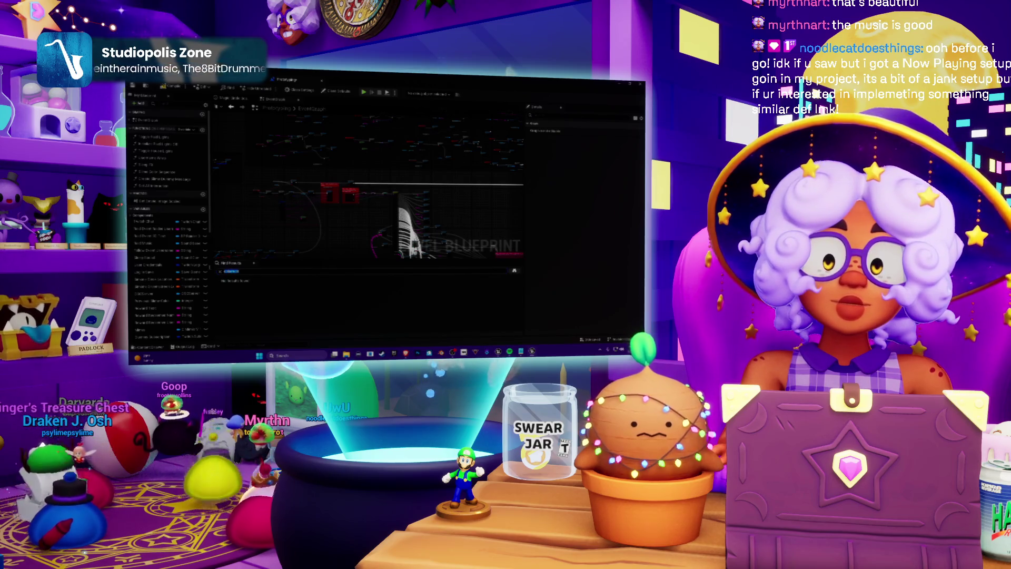
{"action": "type", "text": "k"}
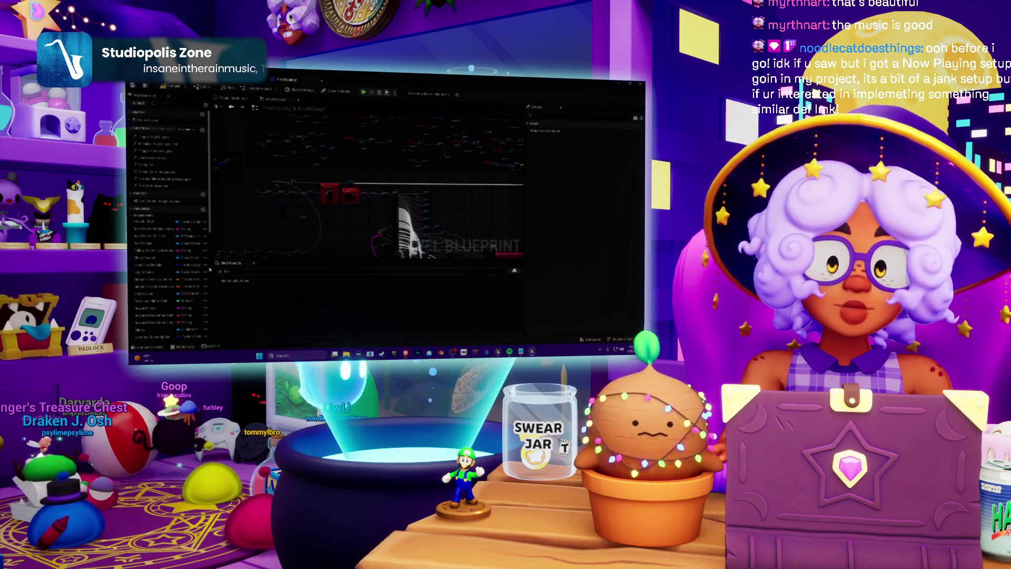
{"action": "key", "text": "Return"}
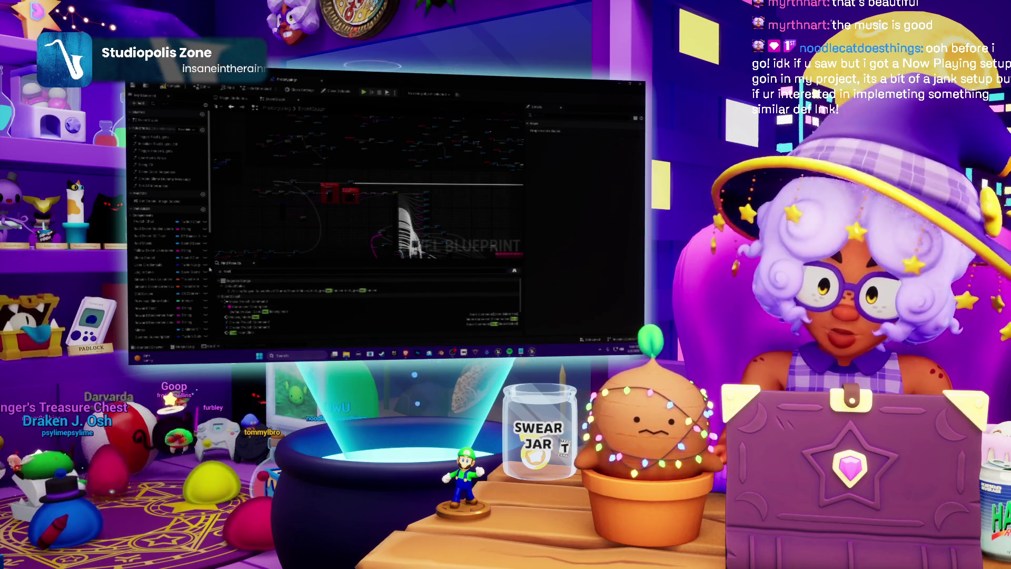
{"action": "scroll", "coordinate": [273, 313], "scroll_direction": "down", "scroll_amount": 3}
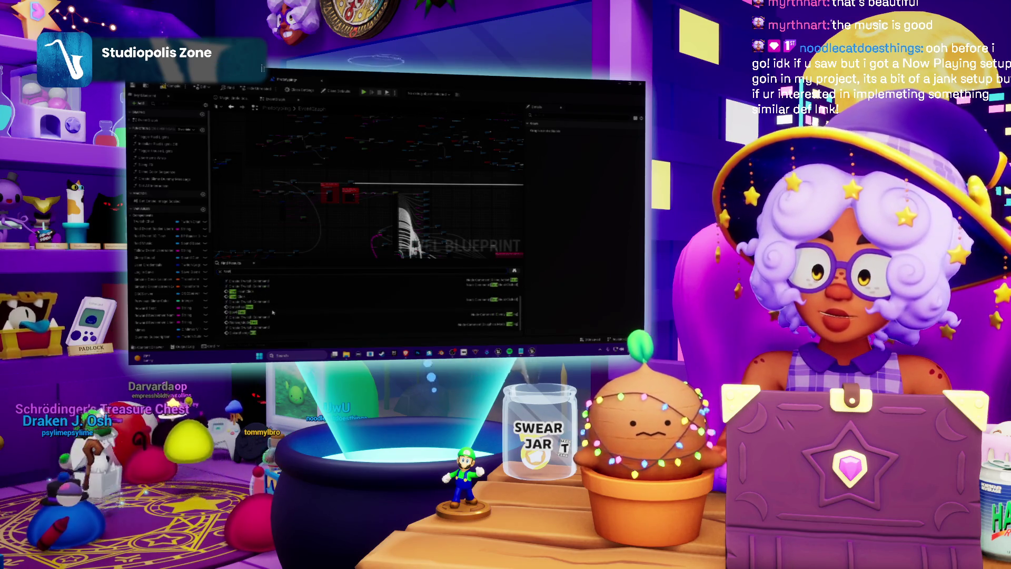
{"action": "double_click", "coordinate": [242, 333]}
{"action": "mouse_move", "coordinate": [485, 210]}
{"action": "left_mouse_down"}
{"action": "mouse_move", "coordinate": [351, 209]}
{"action": "mouse_move", "coordinate": [359, 177]}
{"action": "mouse_move", "coordinate": [401, 193]}
{"action": "left_mouse_up"}
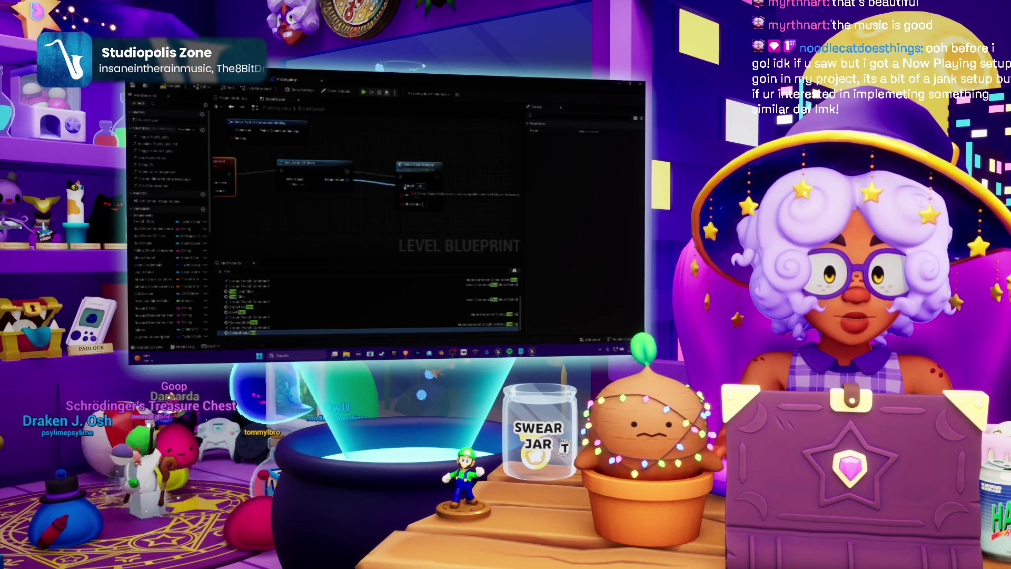
Wire the Get Actor Of Class Return Value into the neighbouring node's Target pin
{"action": "left_click_drag", "start_coordinate": [371, 193], "coordinate": [418, 166]}
{"action": "left_click", "coordinate": [419, 158]}
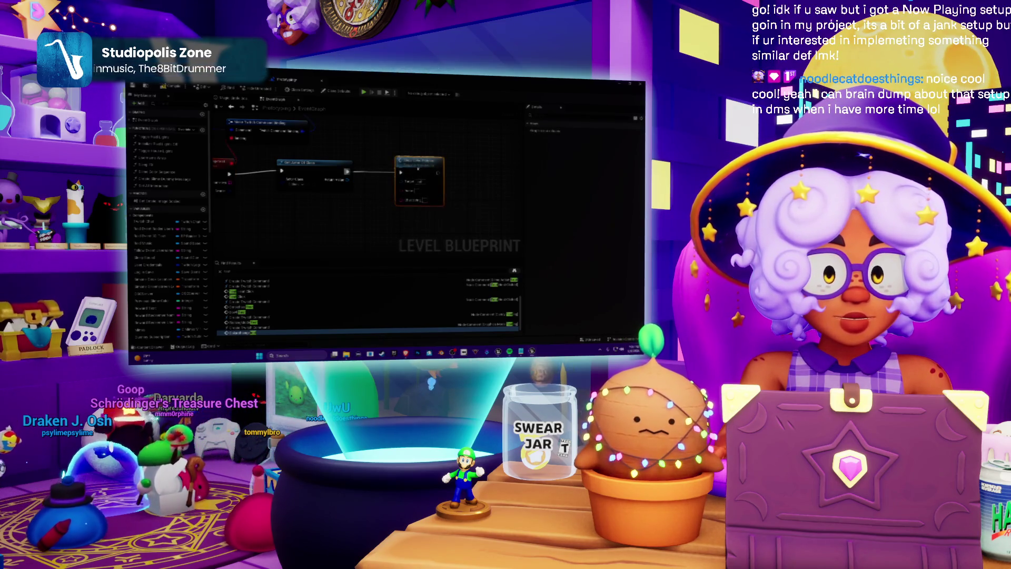
{"action": "mouse_move", "coordinate": [374, 191]}
{"action": "left_mouse_down"}
{"action": "mouse_move", "coordinate": [402, 198]}
{"action": "mouse_move", "coordinate": [353, 185]}
{"action": "left_mouse_up"}
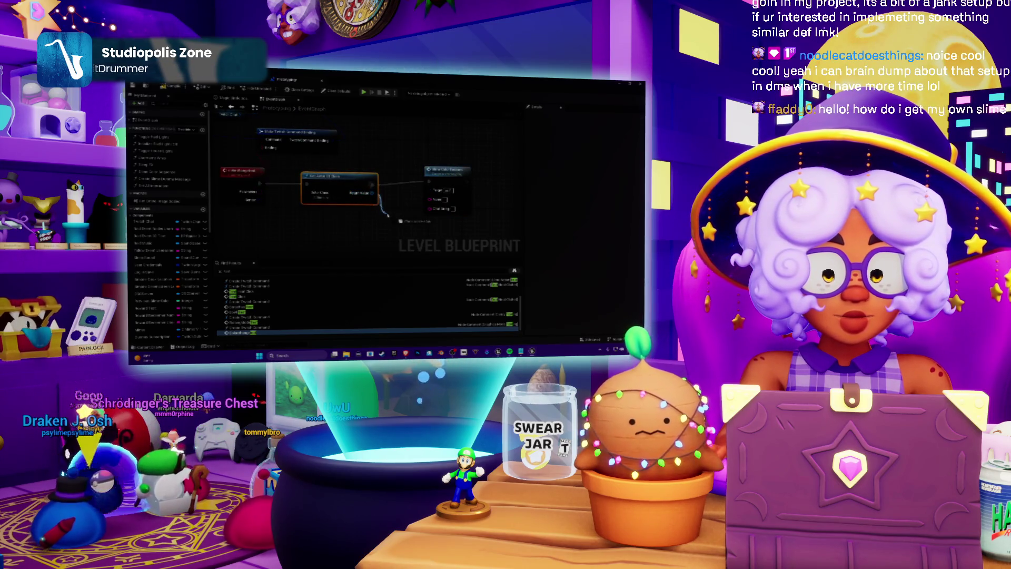
Pull another wire from the actor output, search 'slime', then cancel without adding a node
{"action": "left_click_drag", "start_coordinate": [388, 214], "coordinate": [387, 216]}
{"action": "type", "text": "slime"}
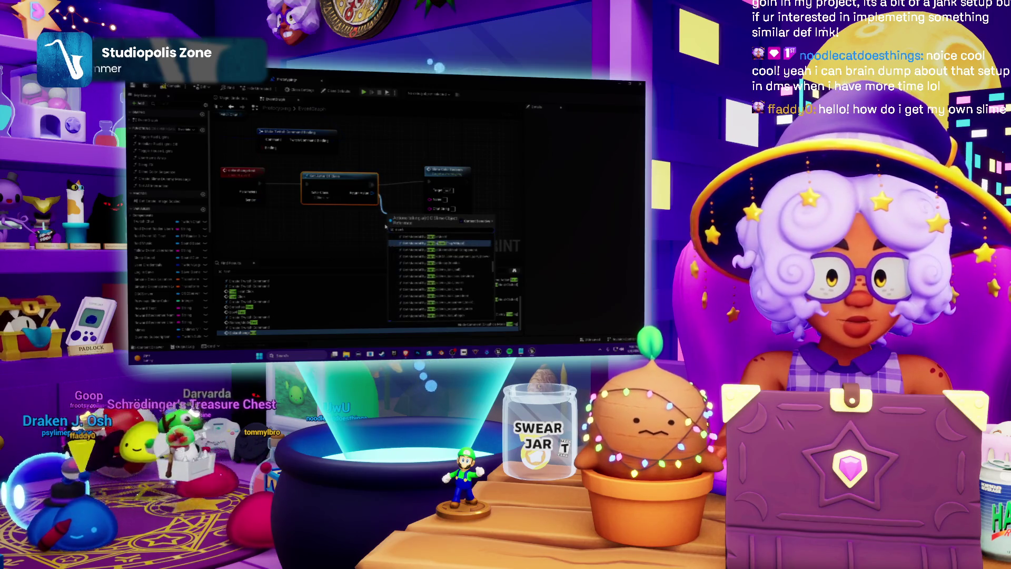
{"action": "key", "text": "BackSpace"}
{"action": "key", "text": "BackSpace"}
{"action": "key", "text": "BackSpace"}
{"action": "type", "text": "slime"}
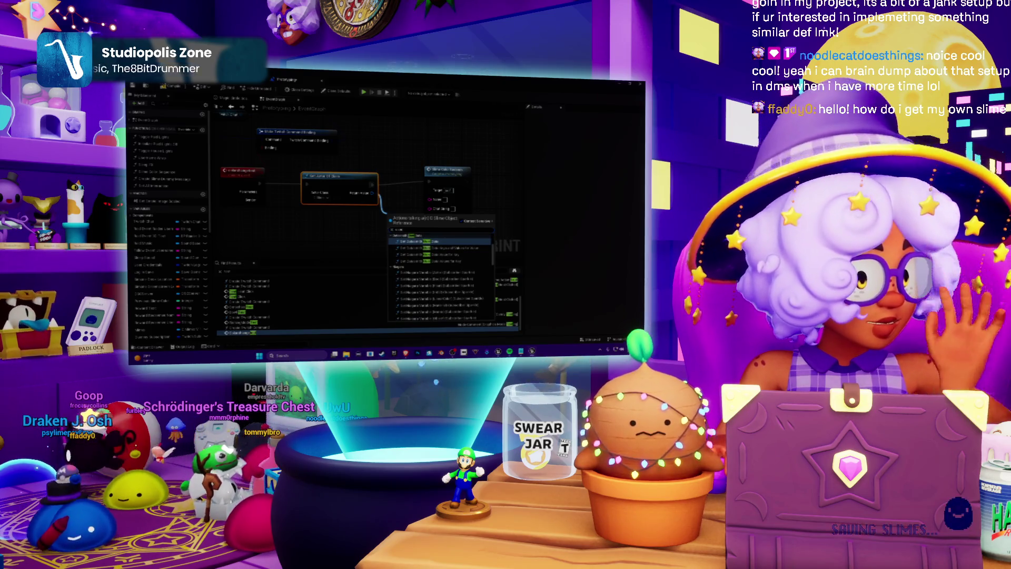
{"action": "key", "text": "Escape"}
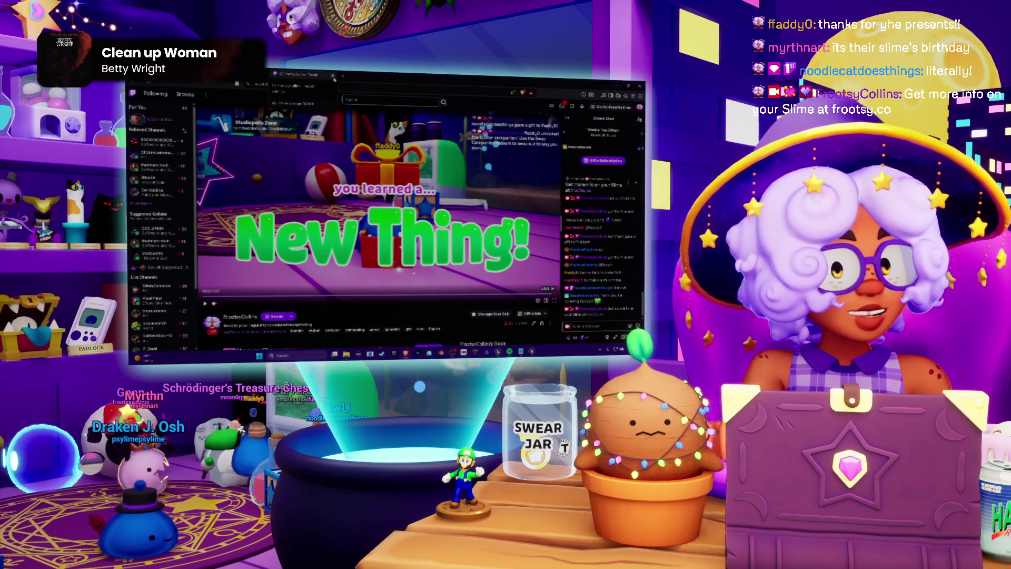
{"action": "left_click", "coordinate": [333, 76]}
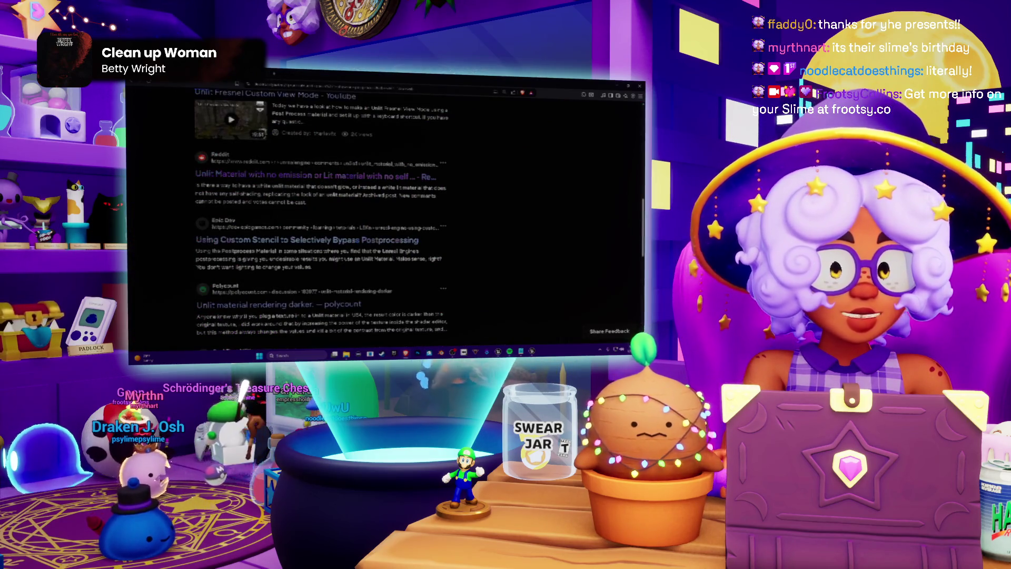
{"action": "key", "text": "ctrl+w"}
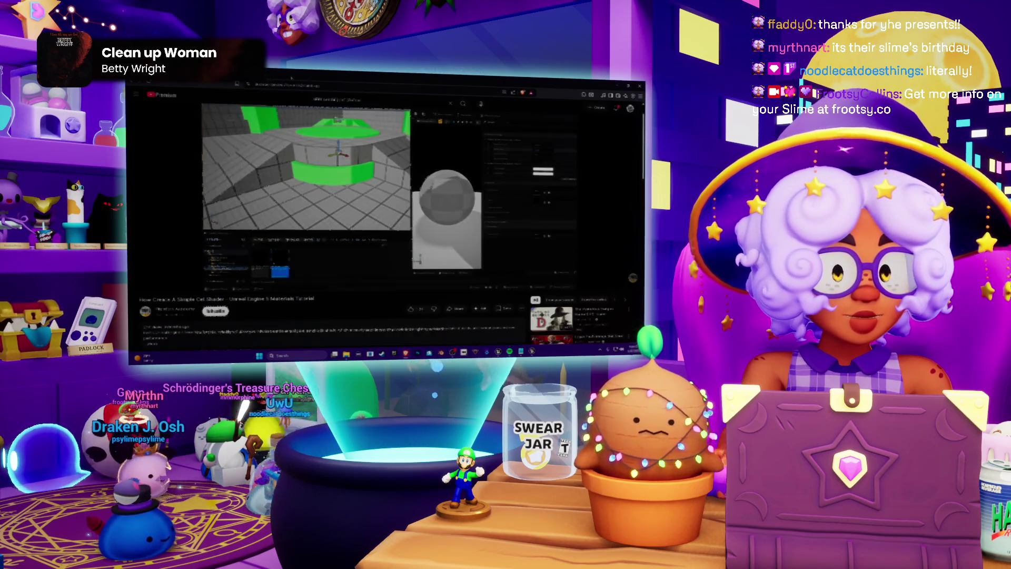
{"action": "key", "text": "ctrl+w"}
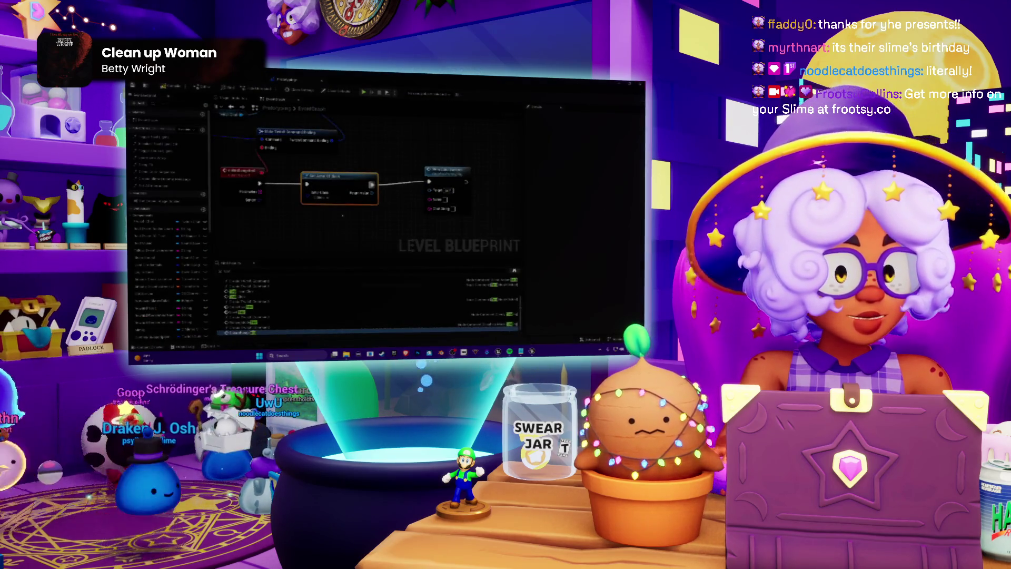
Nudge the Get Actor Of Class node into a tidier position
{"action": "left_click_drag", "start_coordinate": [342, 190], "coordinate": [303, 179]}
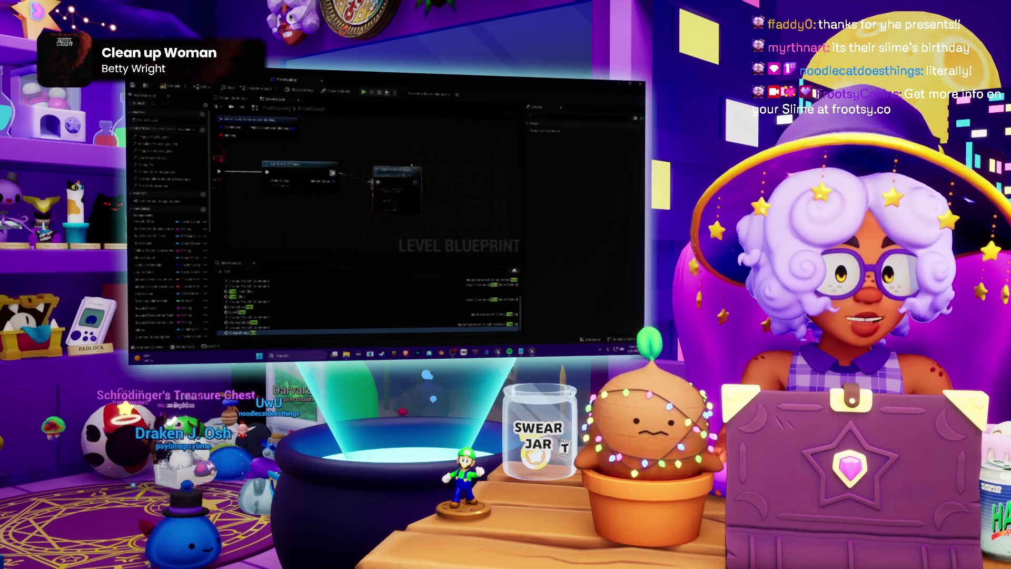
{"action": "left_click_drag", "start_coordinate": [398, 169], "coordinate": [410, 161]}
{"action": "left_click_drag", "start_coordinate": [359, 209], "coordinate": [376, 207]}
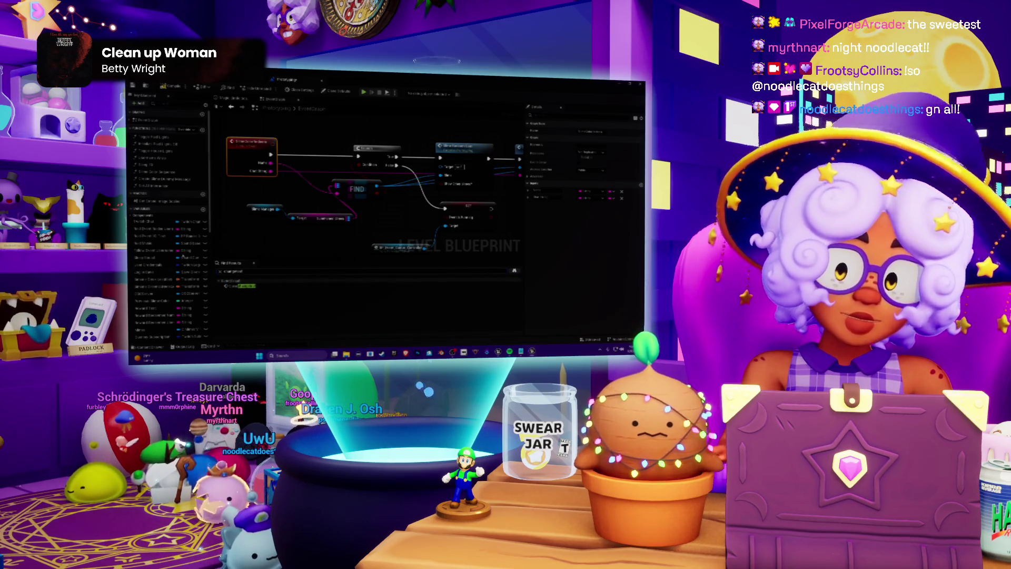
Jump to a Find Results entry, drag a Return Value wire and search 'set'
{"action": "left_click", "coordinate": [240, 289]}
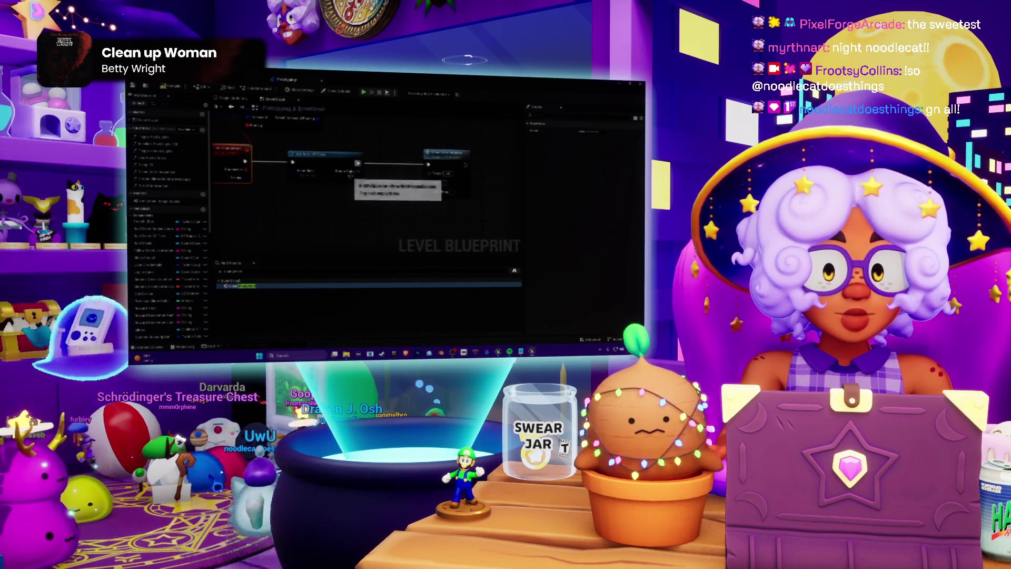
{"action": "left_click_drag", "start_coordinate": [358, 172], "coordinate": [389, 215]}
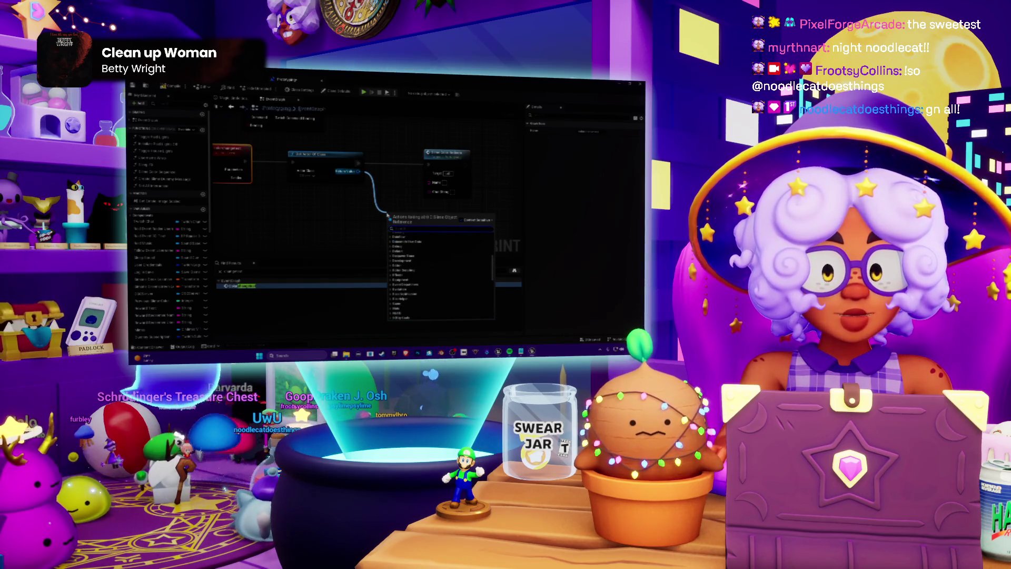
{"action": "type", "text": "set"}
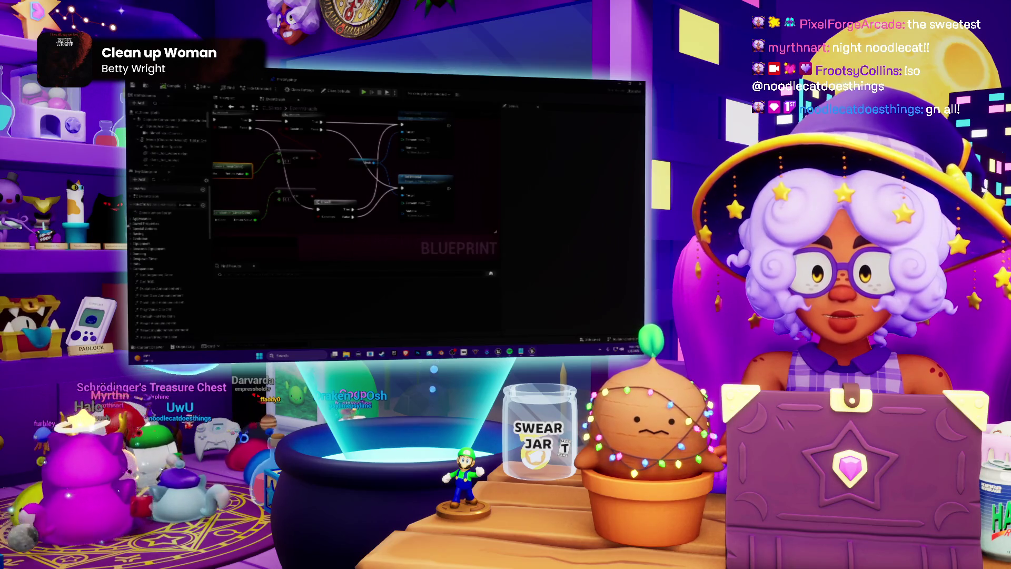
{"action": "left_click", "coordinate": [130, 226]}
Add a 'set' search node from the Get Actor output and wire it to Create Widget's Name pin
{"action": "scroll", "coordinate": [131, 226], "scroll_direction": "down", "scroll_amount": 5}
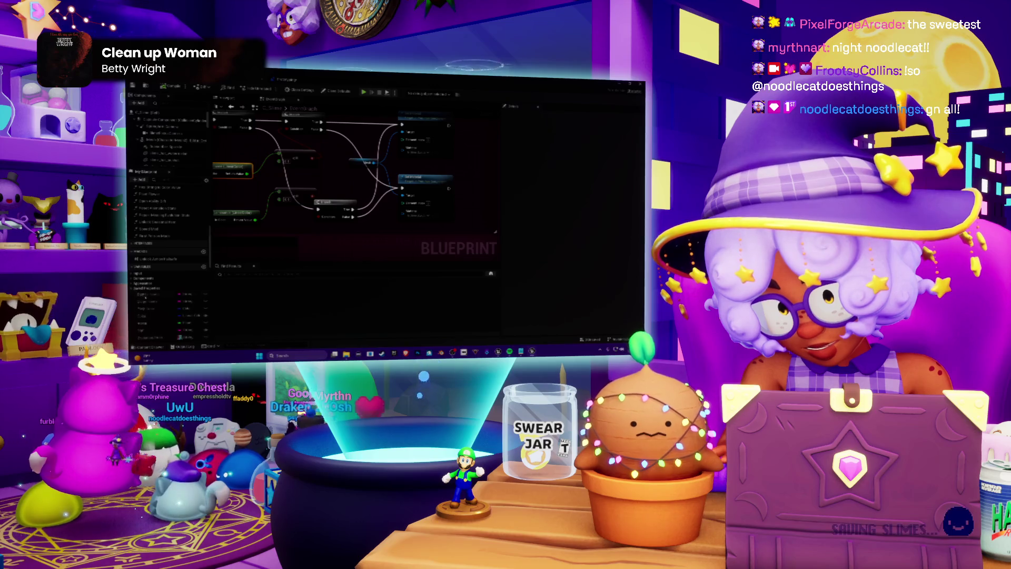
{"action": "double_click", "coordinate": [237, 285]}
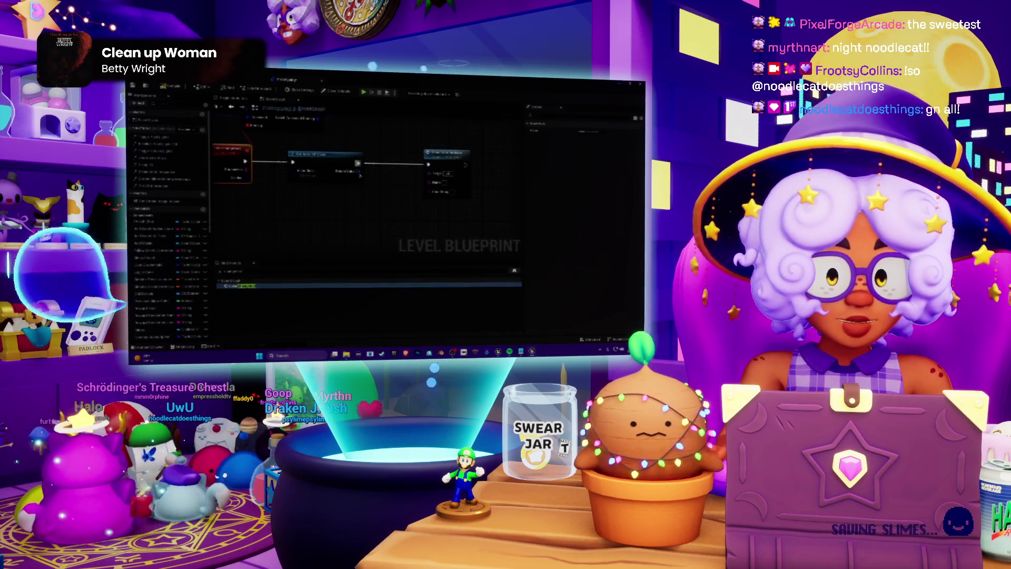
{"action": "left_click_drag", "start_coordinate": [358, 171], "coordinate": [386, 195]}
{"action": "type", "text": "set"}
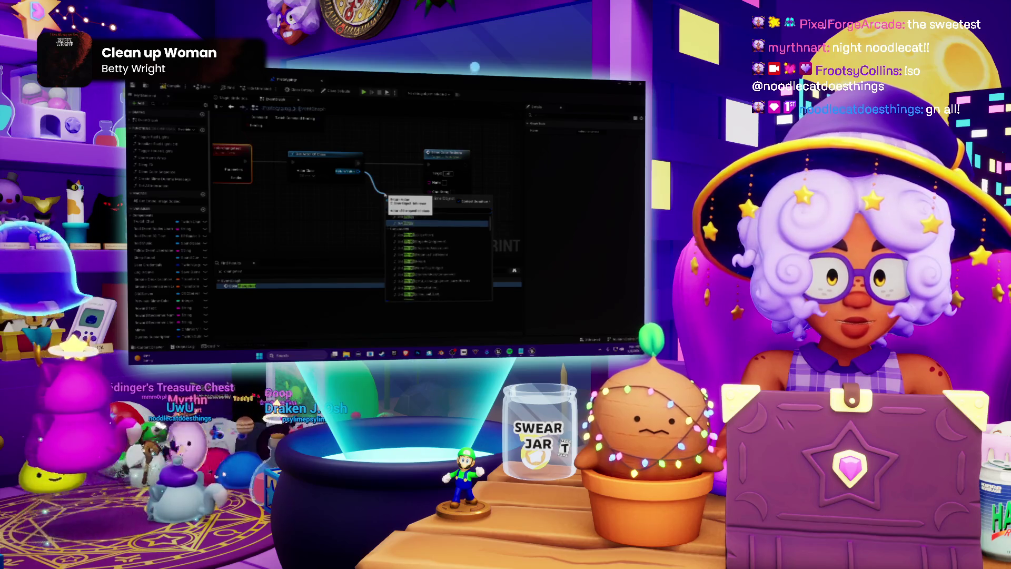
{"action": "key", "text": "BackSpace"}
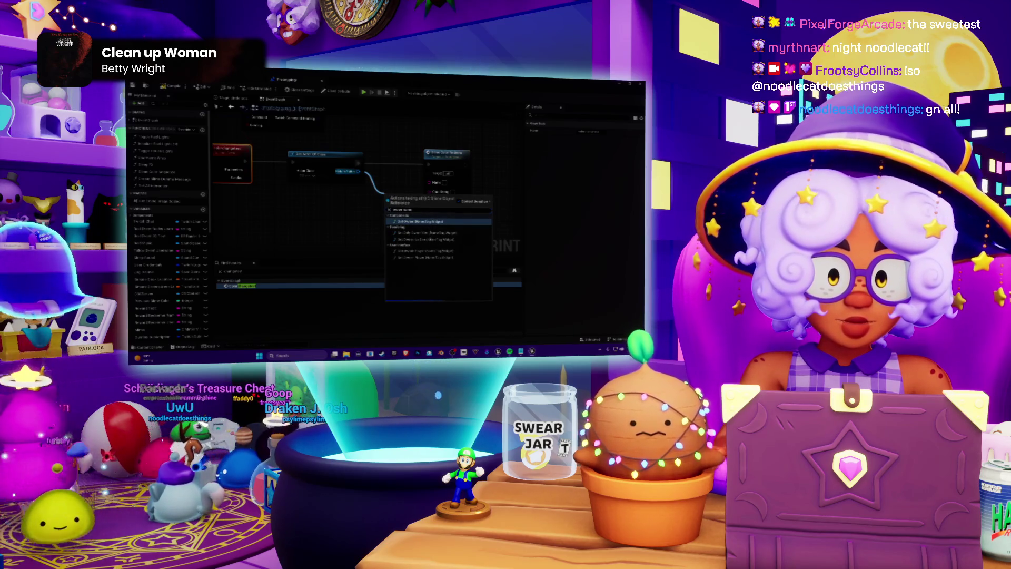
{"action": "key", "text": "BackSpace"}
{"action": "key", "text": "Return"}
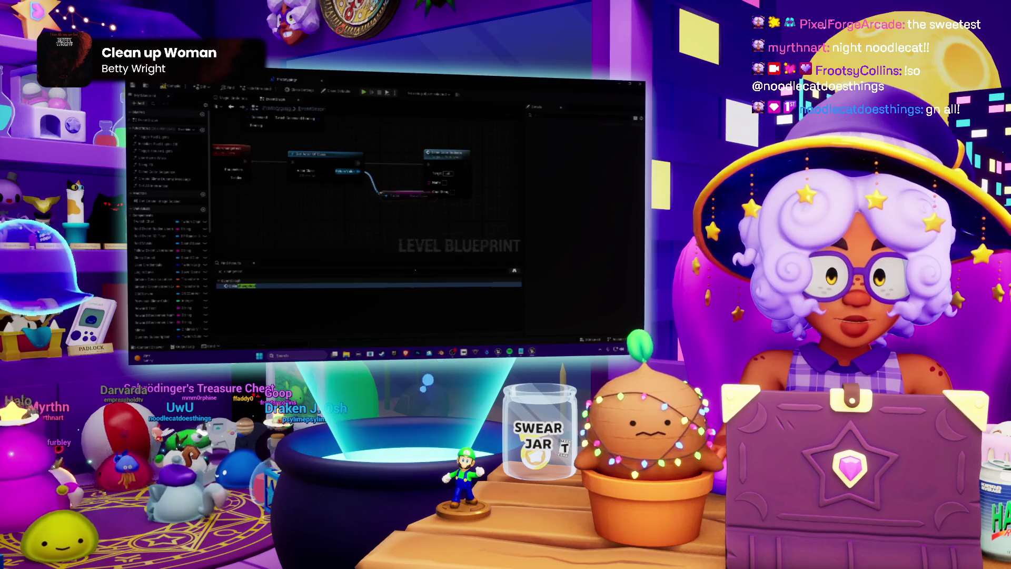
{"action": "left_click_drag", "start_coordinate": [403, 209], "coordinate": [429, 182]}
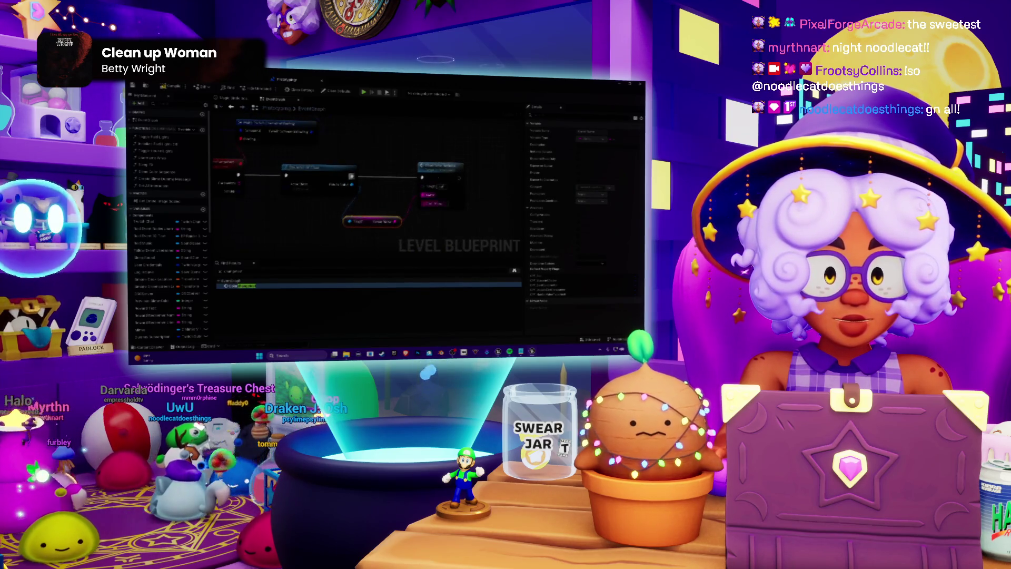
{"action": "left_click", "coordinate": [445, 170]}
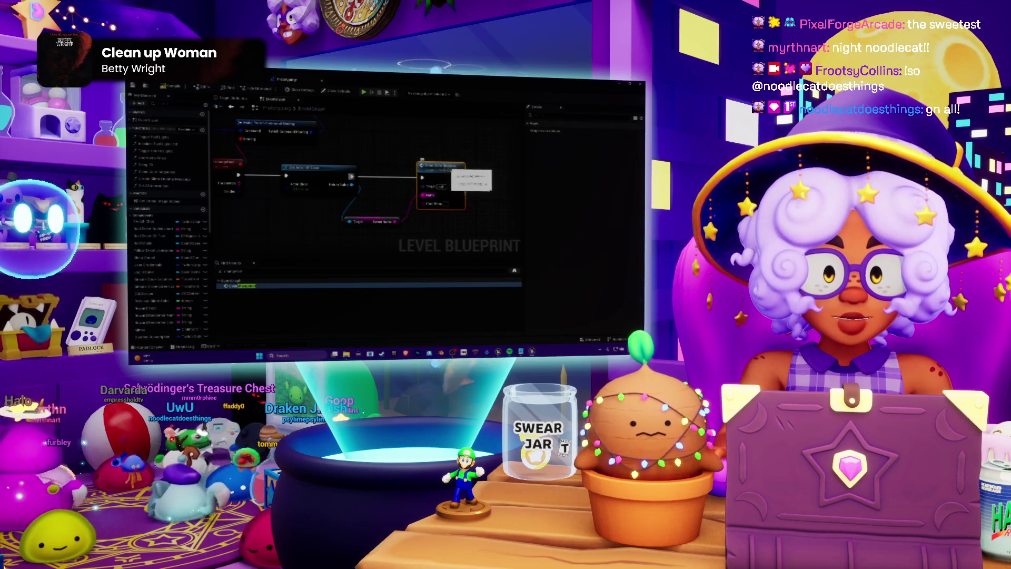
Add a GET node from the string array pin and move it into place
{"action": "left_click_drag", "start_coordinate": [445, 217], "coordinate": [330, 177]}
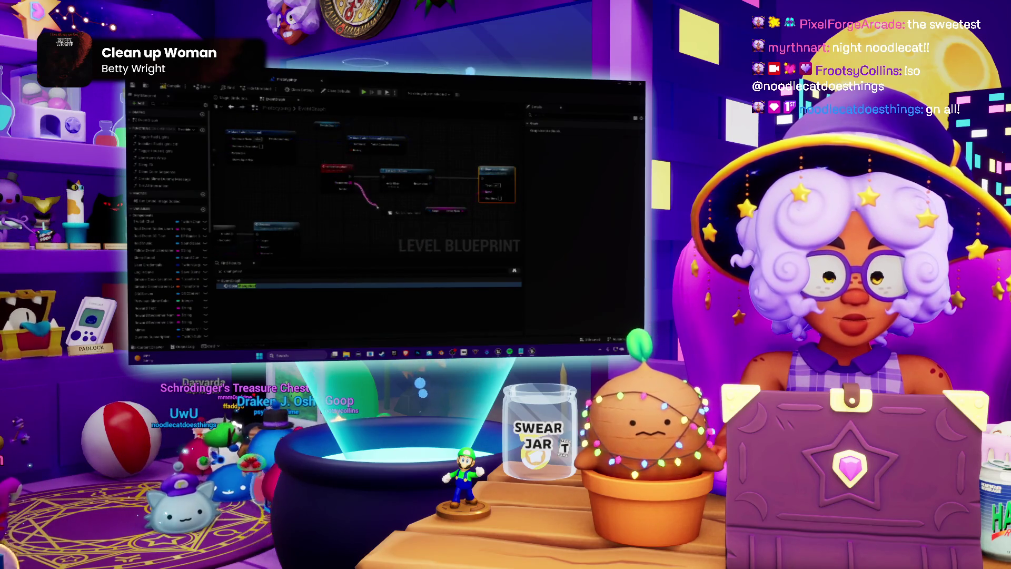
{"action": "left_click_drag", "start_coordinate": [377, 207], "coordinate": [378, 208]}
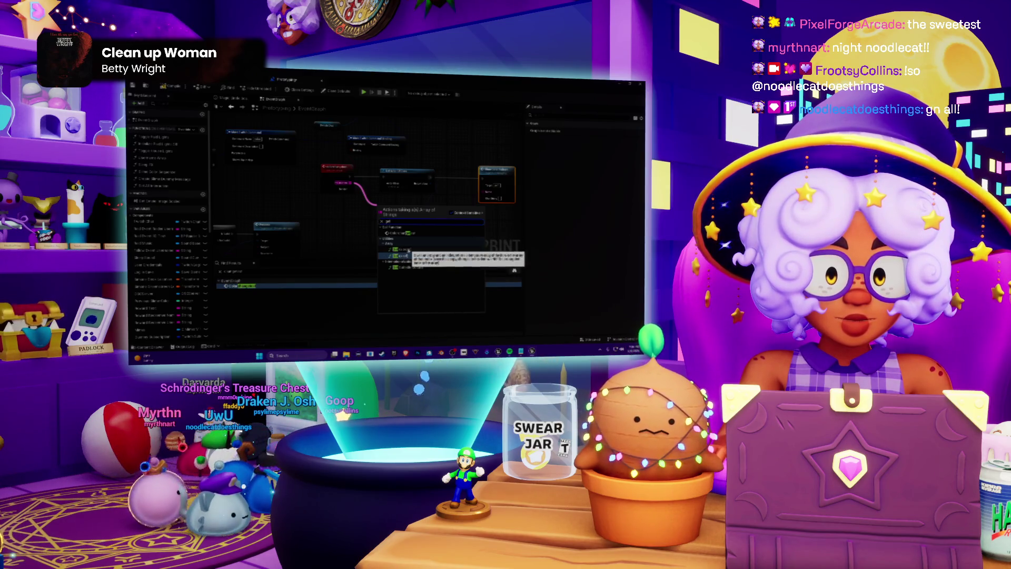
{"action": "left_click", "coordinate": [408, 253]}
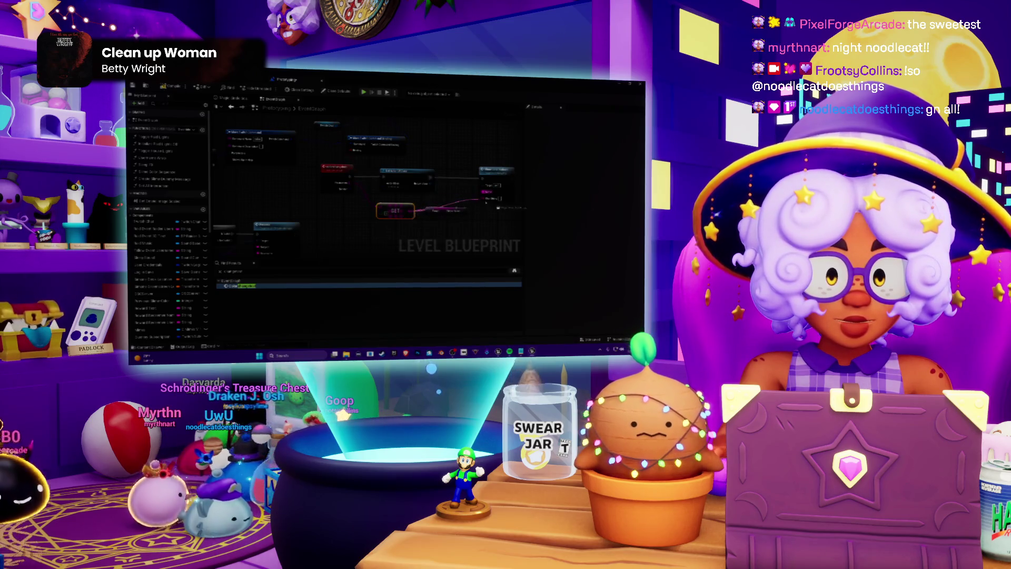
{"action": "left_click_drag", "start_coordinate": [395, 210], "coordinate": [399, 201]}
{"action": "left_click_drag", "start_coordinate": [482, 167], "coordinate": [383, 164]}
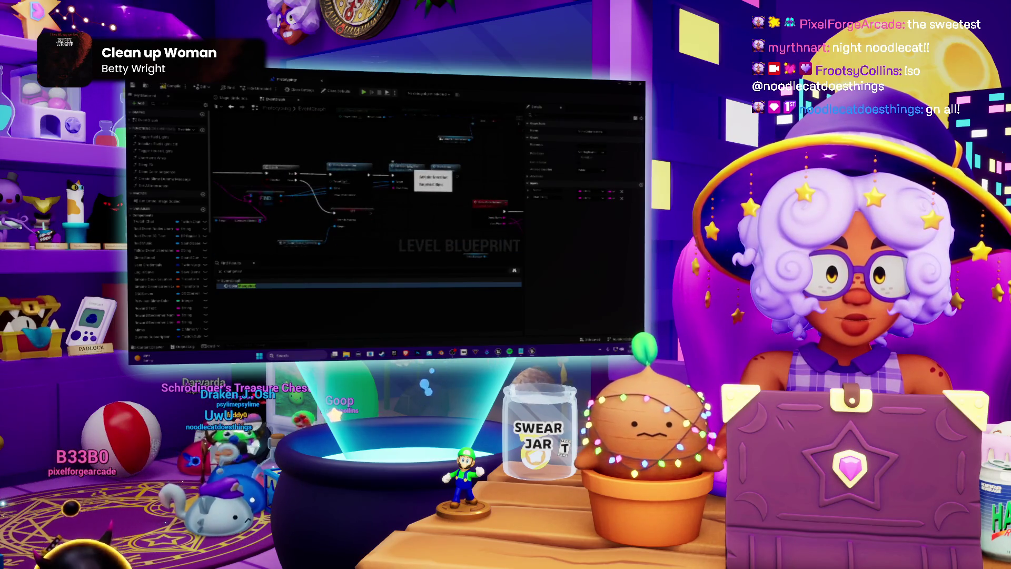
{"action": "double_click", "coordinate": [240, 285]}
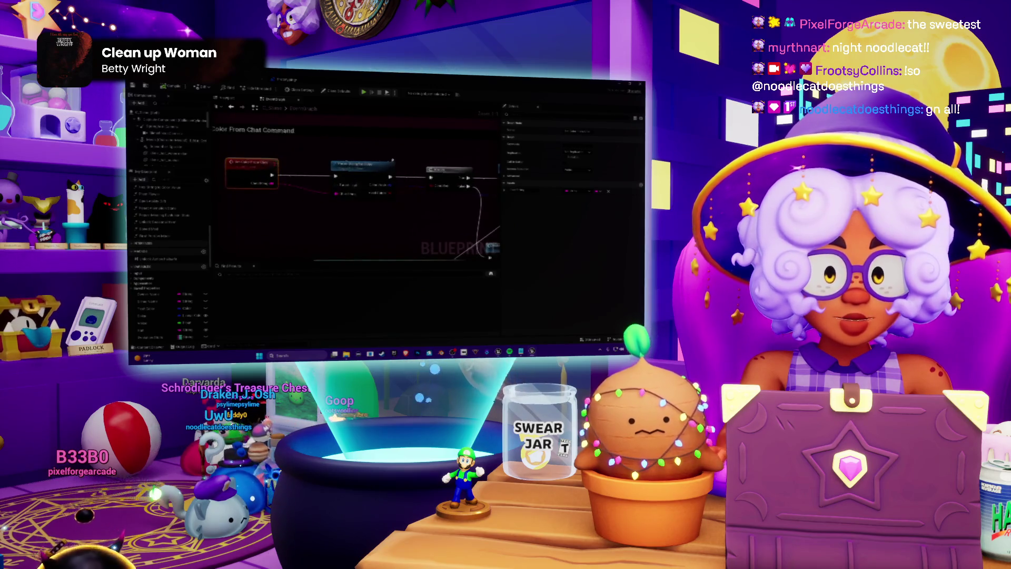
Review the Parse String For Color function, then Save All with Save Selected
{"action": "left_click_drag", "start_coordinate": [381, 161], "coordinate": [305, 161]}
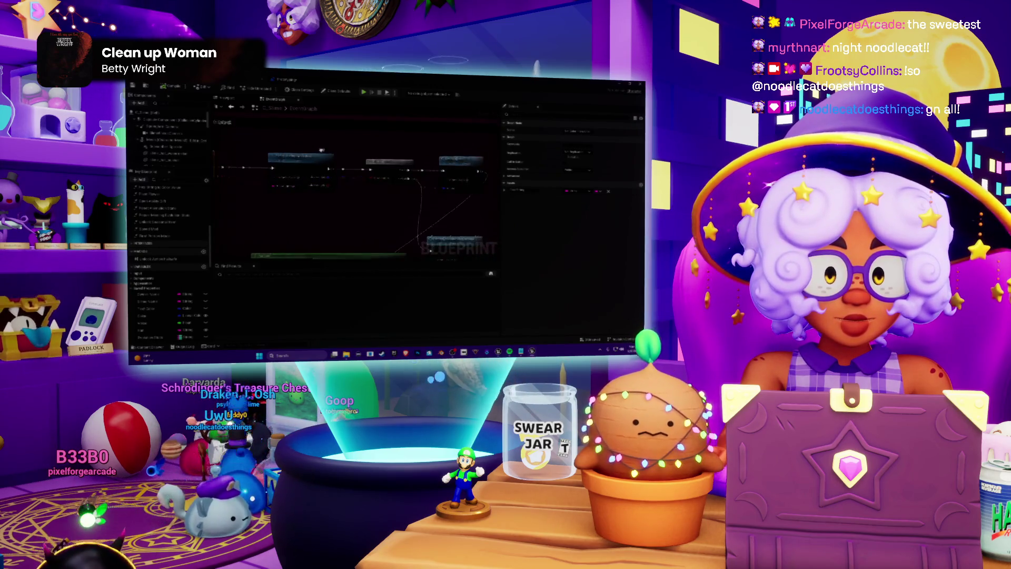
{"action": "double_click", "coordinate": [305, 161]}
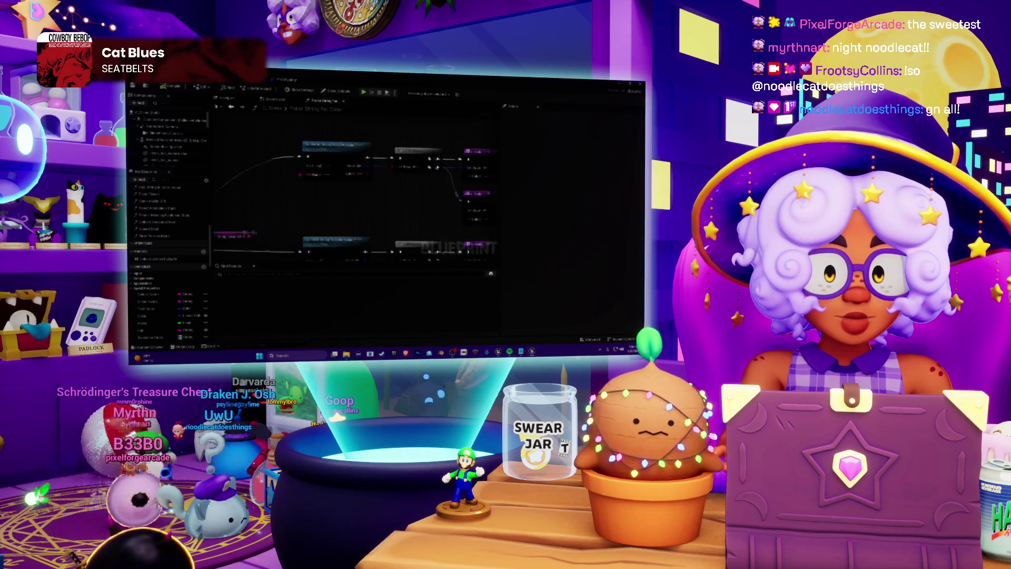
{"action": "key", "text": "alt+Tab"}
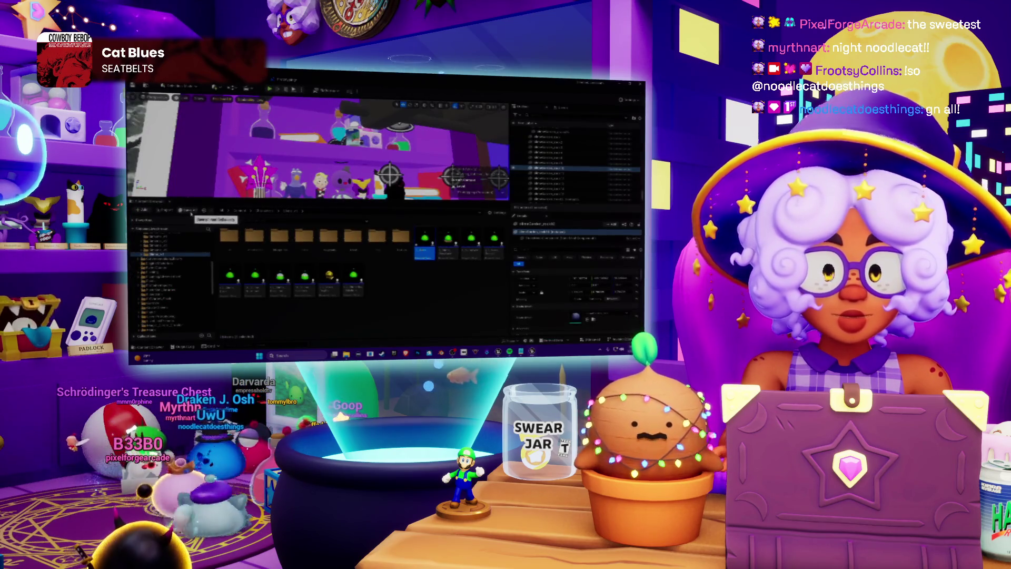
{"action": "left_click", "coordinate": [189, 210]}
{"action": "left_click", "coordinate": [442, 273]}
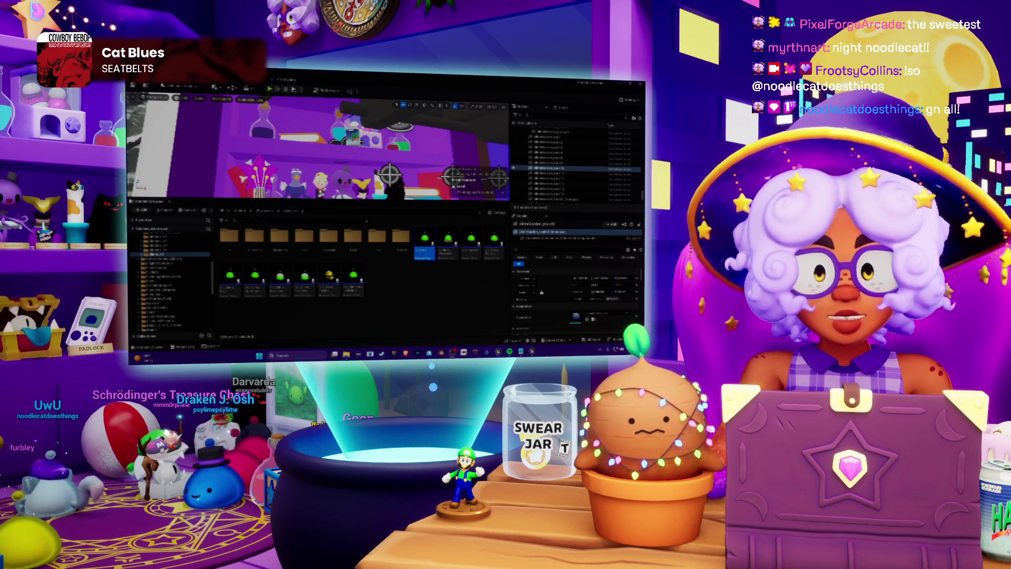
Check the found node in the Level Blueprint graph, then return to the level viewport
{"action": "left_click", "coordinate": [315, 87]}
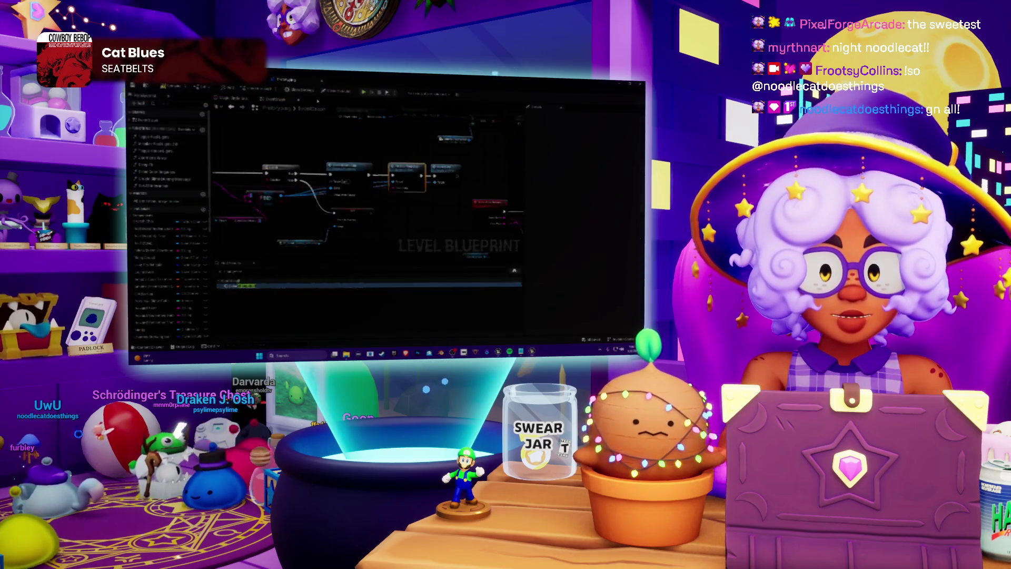
{"action": "left_click_drag", "start_coordinate": [241, 181], "coordinate": [379, 178]}
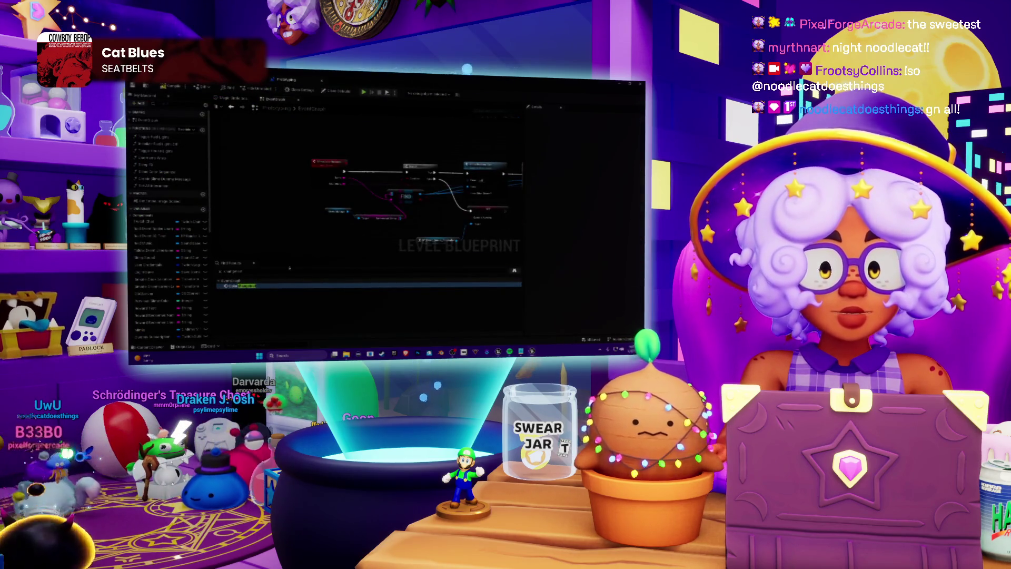
{"action": "double_click", "coordinate": [232, 286]}
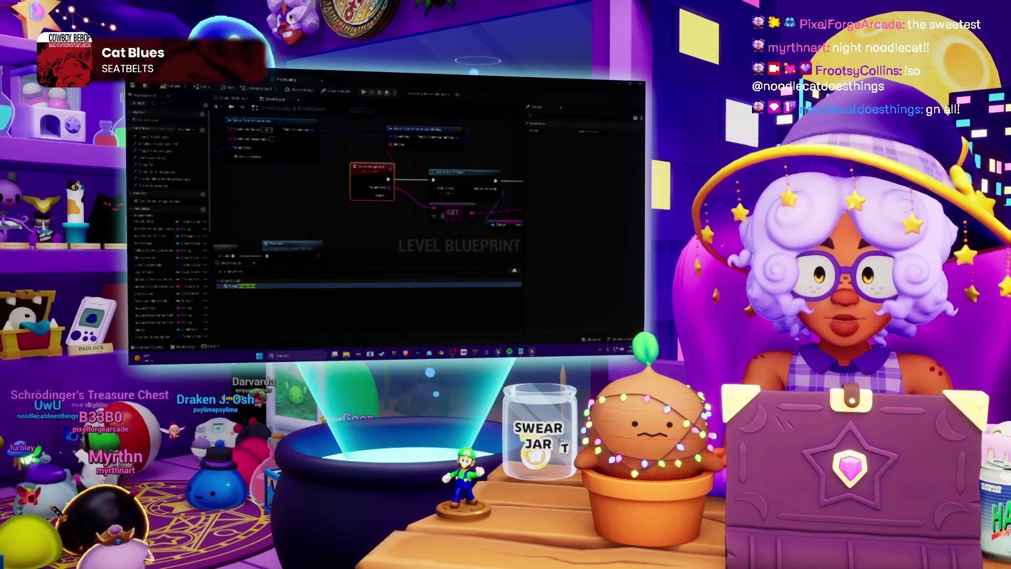
{"action": "left_click", "coordinate": [244, 85]}
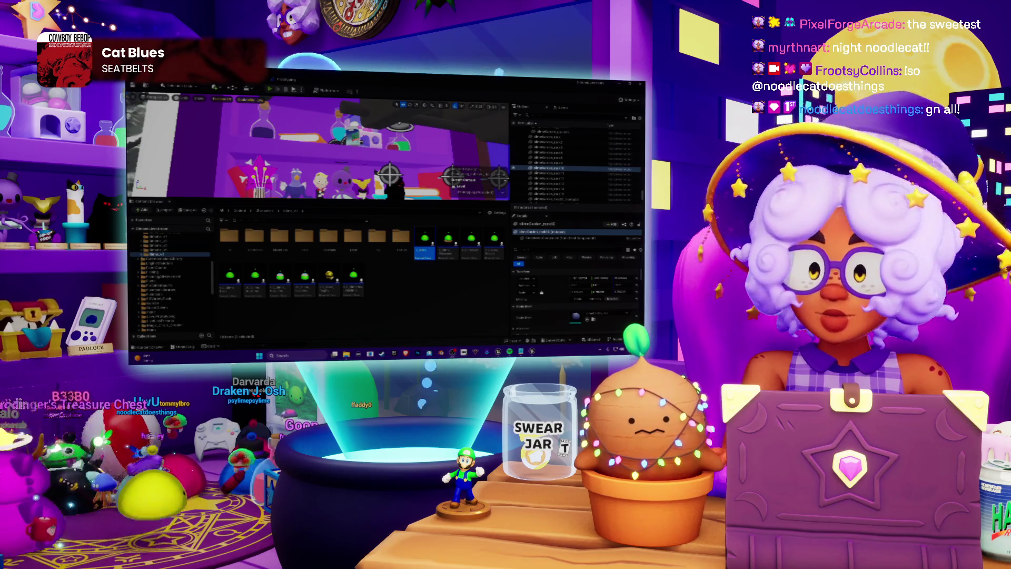
Play the stream room in the editor, stop it, and reopen the Level Blueprint graph
{"action": "left_click", "coordinate": [270, 88]}
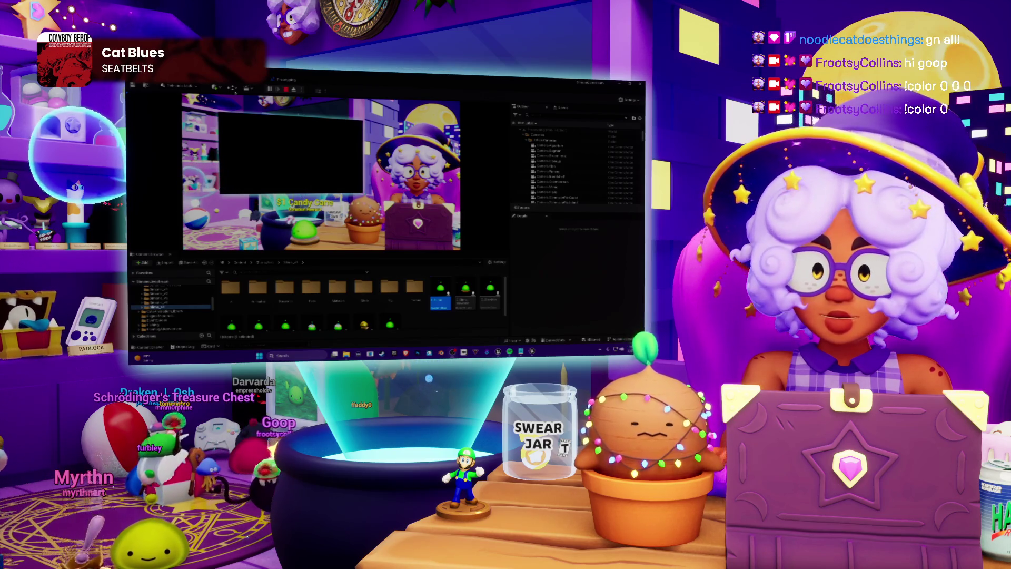
{"action": "left_click", "coordinate": [286, 90]}
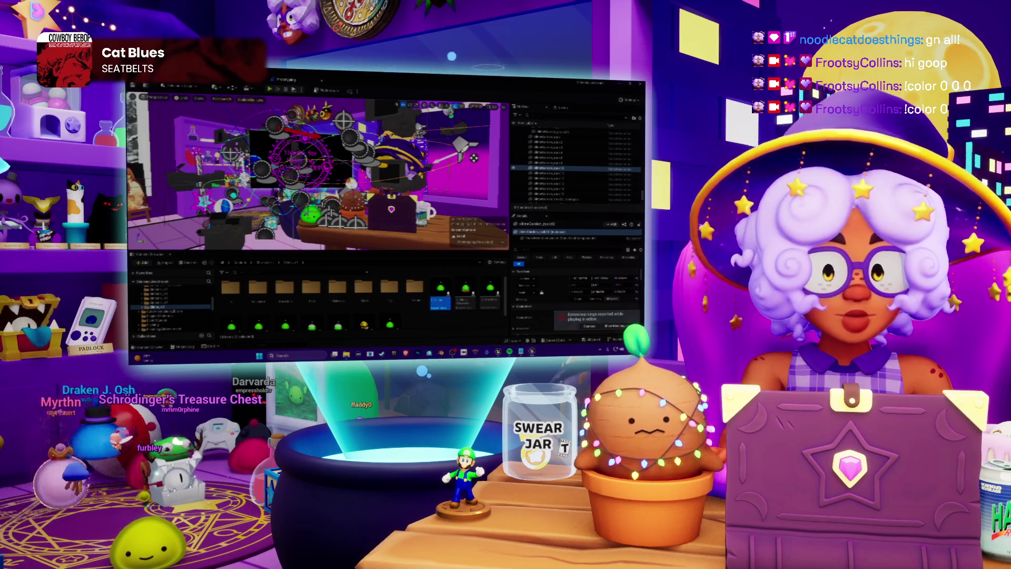
{"action": "left_click", "coordinate": [315, 90]}
{"action": "left_click_drag", "start_coordinate": [343, 183], "coordinate": [354, 254]}
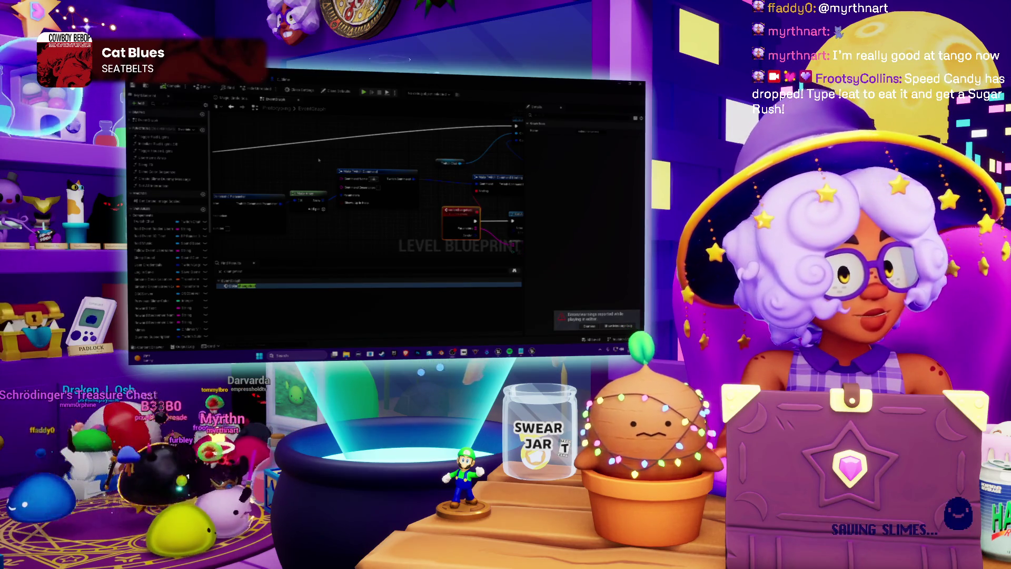
Pan across the Level Blueprint nodes, then relaunch play-in-editor with Ctrl+P
{"action": "left_click_drag", "start_coordinate": [319, 159], "coordinate": [341, 180]}
{"action": "left_click_drag", "start_coordinate": [494, 245], "coordinate": [510, 206]}
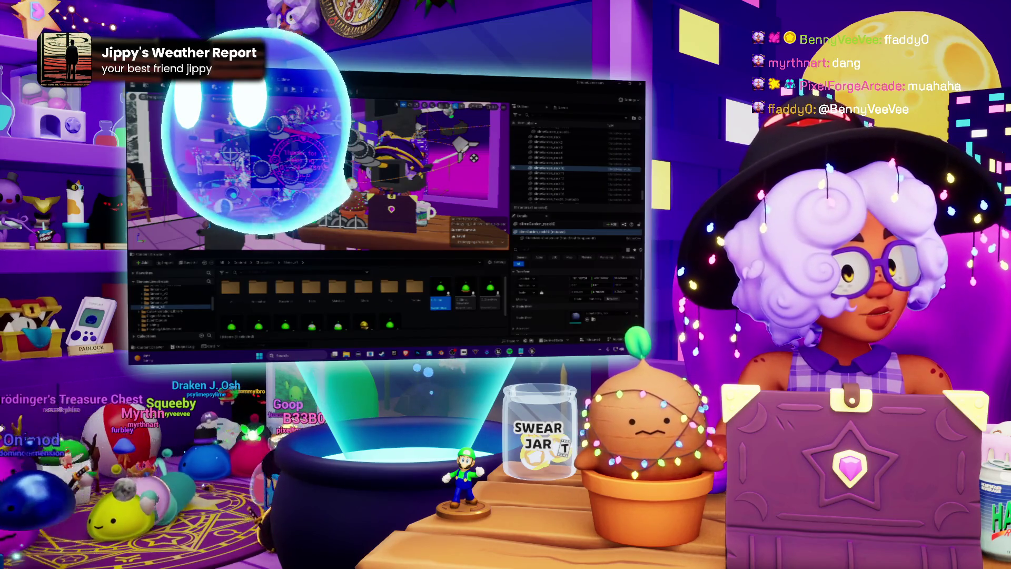
{"action": "key", "text": "ctrl+p"}
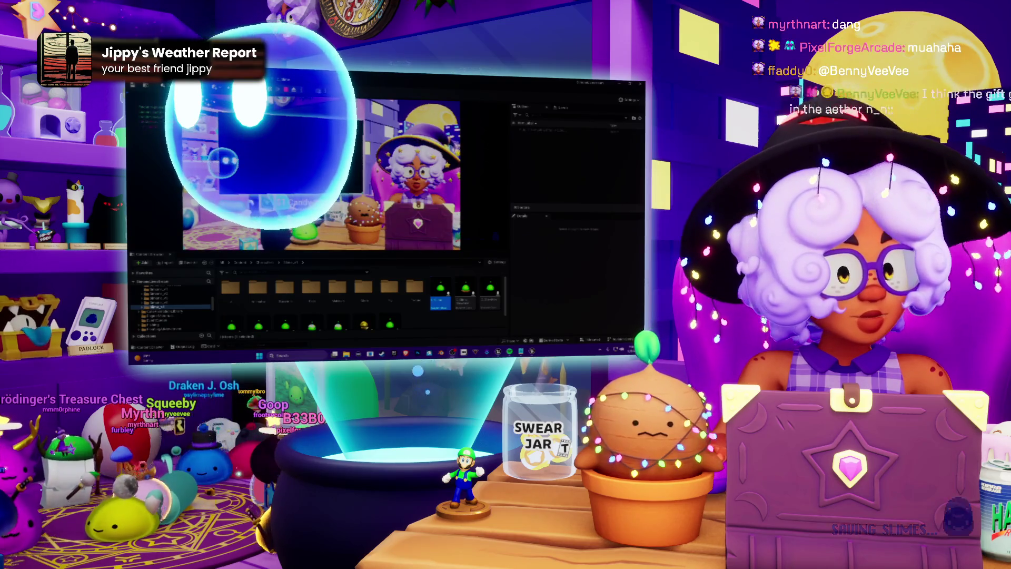
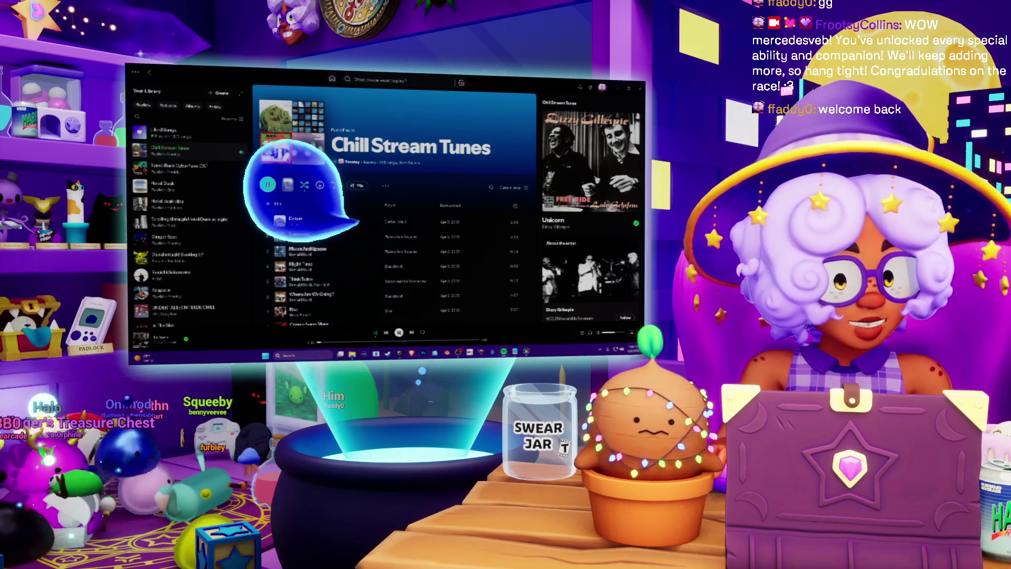
Bring the Epic Games Launcher Library window in front of Spotify
{"action": "key", "text": "alt+Tab"}
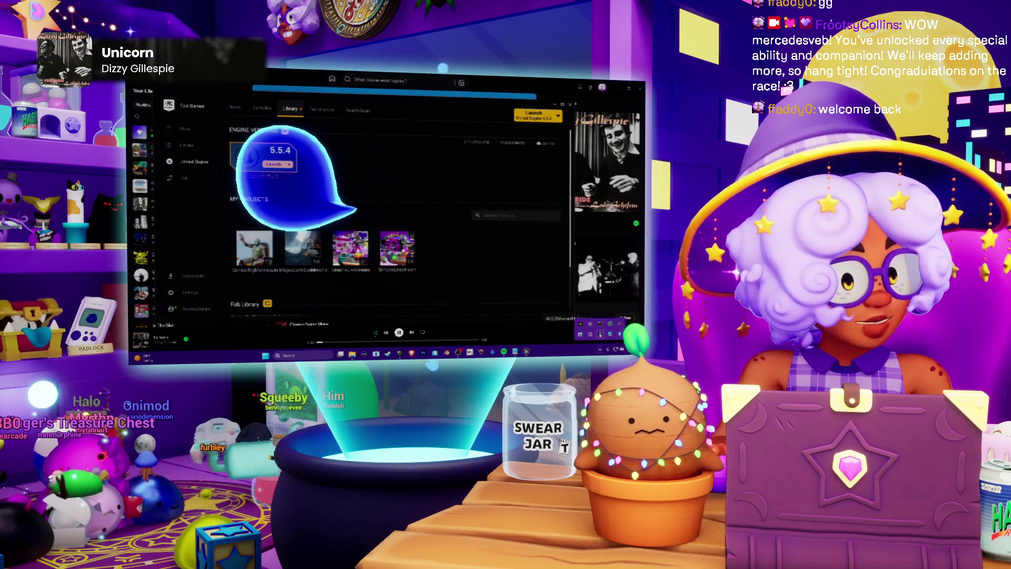
Put the launcher away, open Bobu Bay in Steam's Library, then return to Spotify
{"action": "key", "text": "alt+Tab"}
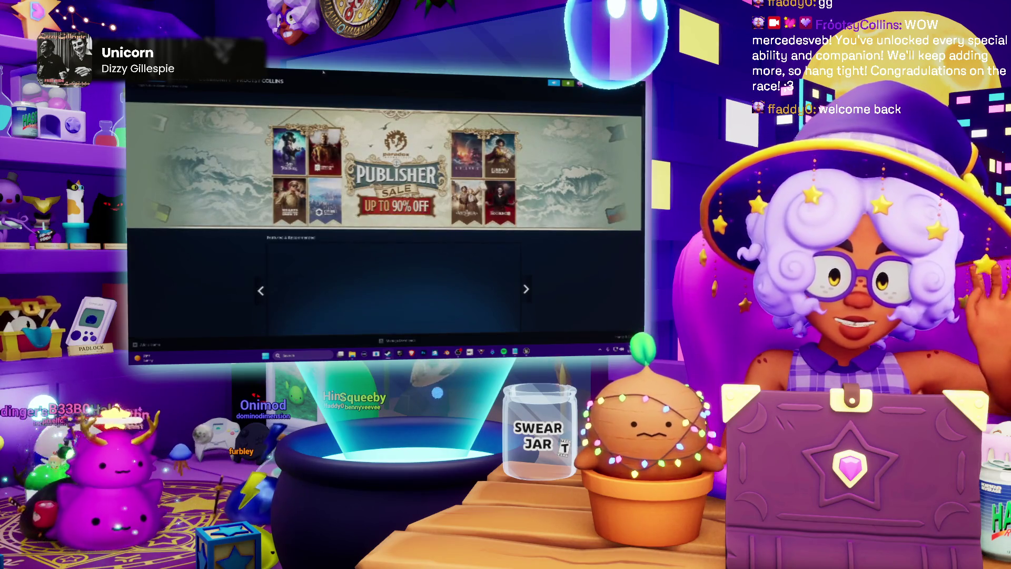
{"action": "left_click", "coordinate": [194, 83]}
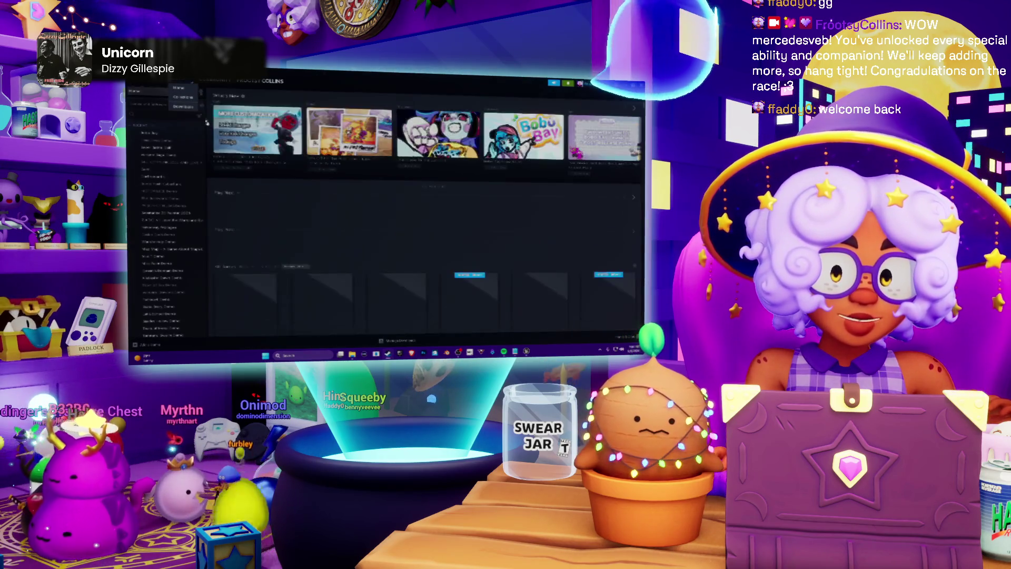
{"action": "left_click", "coordinate": [152, 135]}
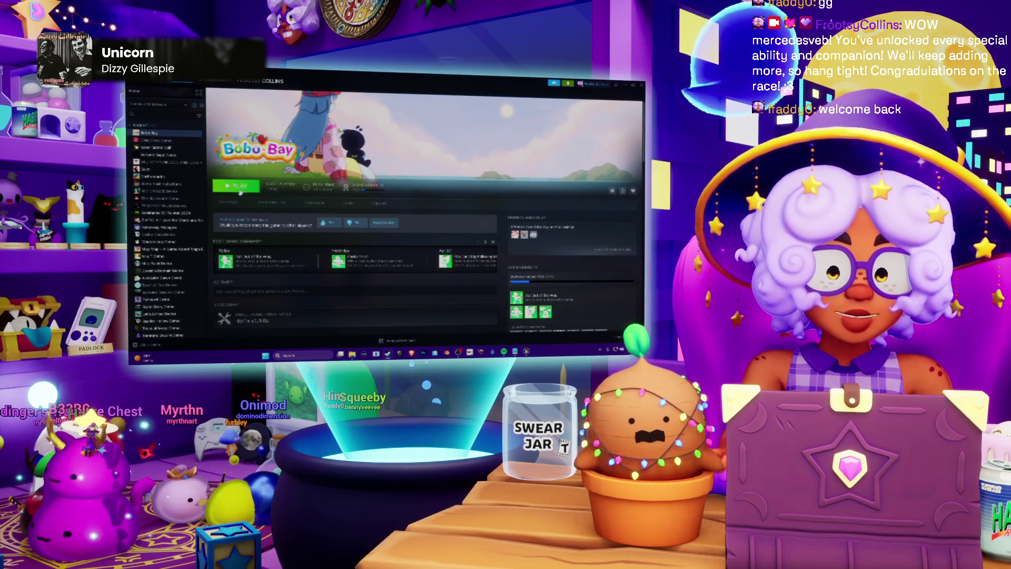
{"action": "key", "text": "alt+Tab"}
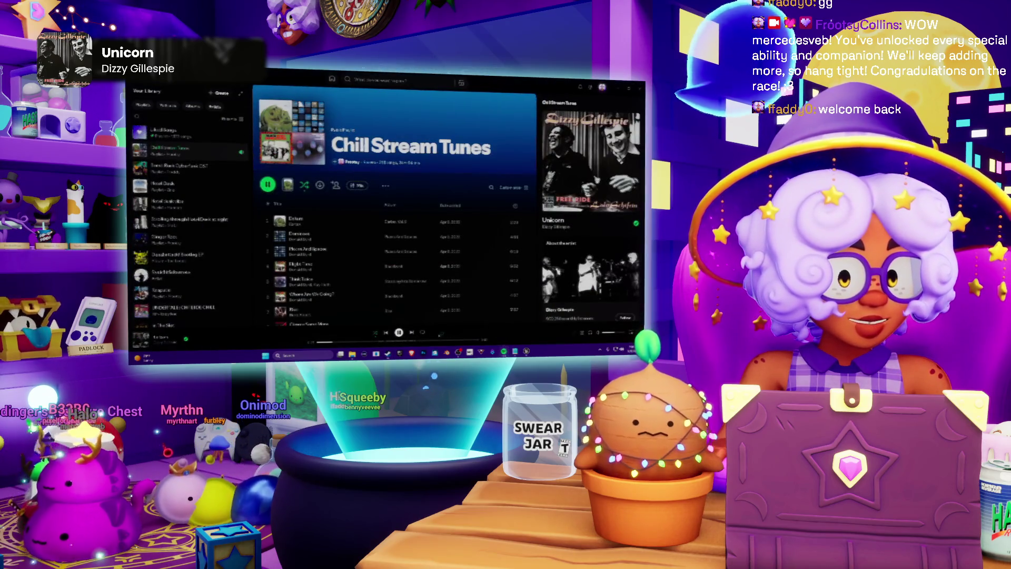
Pause the Chill Stream Tunes music and skip Bobu Bay's intro splash screen
{"action": "key", "text": "space"}
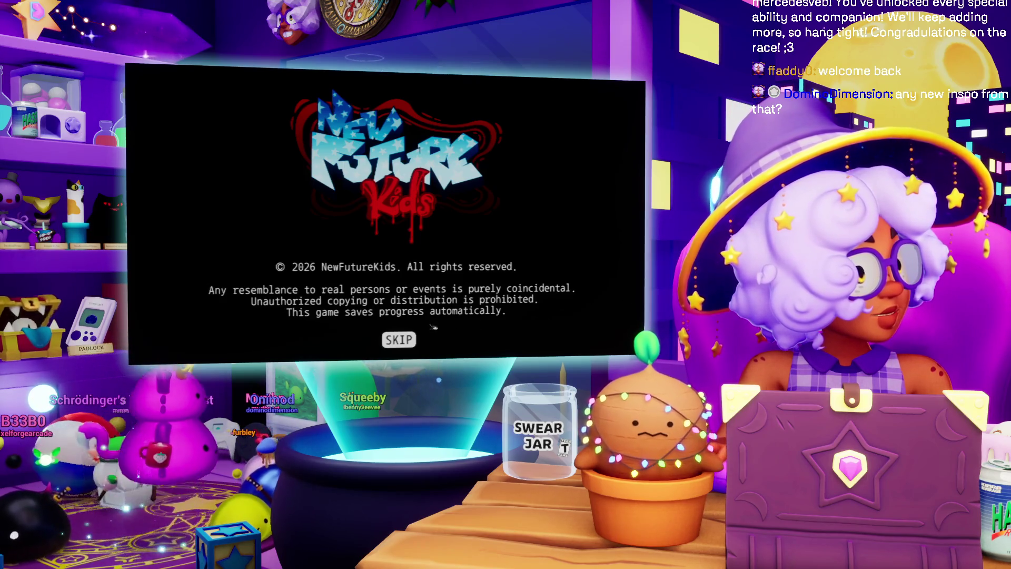
{"action": "left_click", "coordinate": [409, 339]}
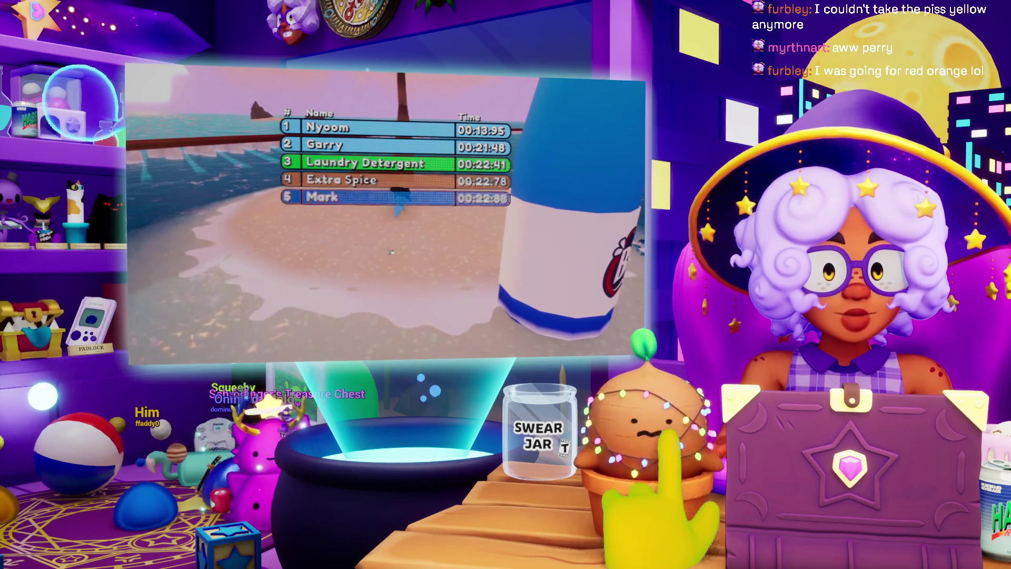
Leave the race results leaderboard (player first at 00:13.95) to return to the lobby
{"action": "left_click", "coordinate": [409, 333]}
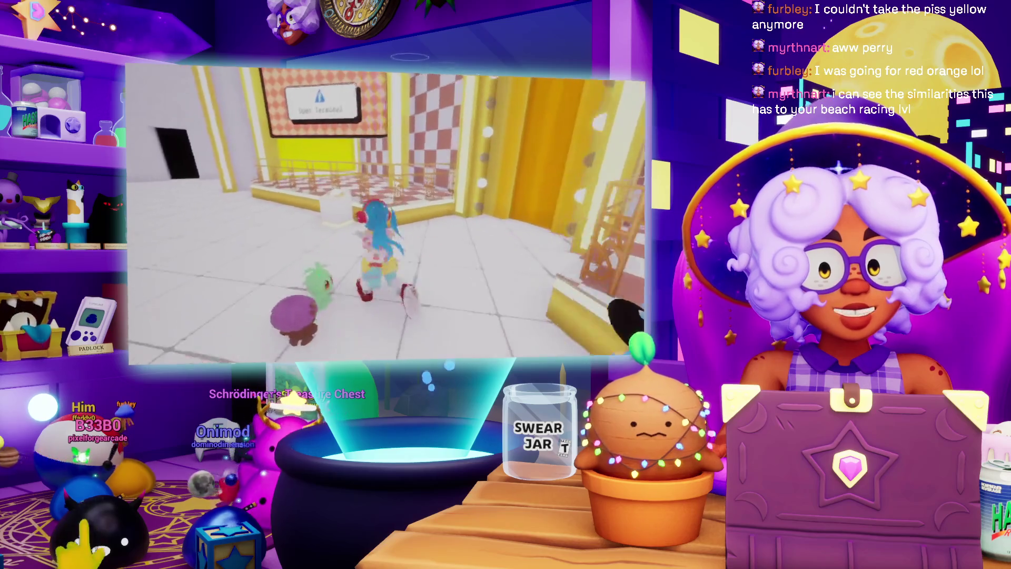
Choose the strawberry Fruit Cup badge to list its four races, starting with Berry Bee
{"action": "left_click", "coordinate": [437, 120]}
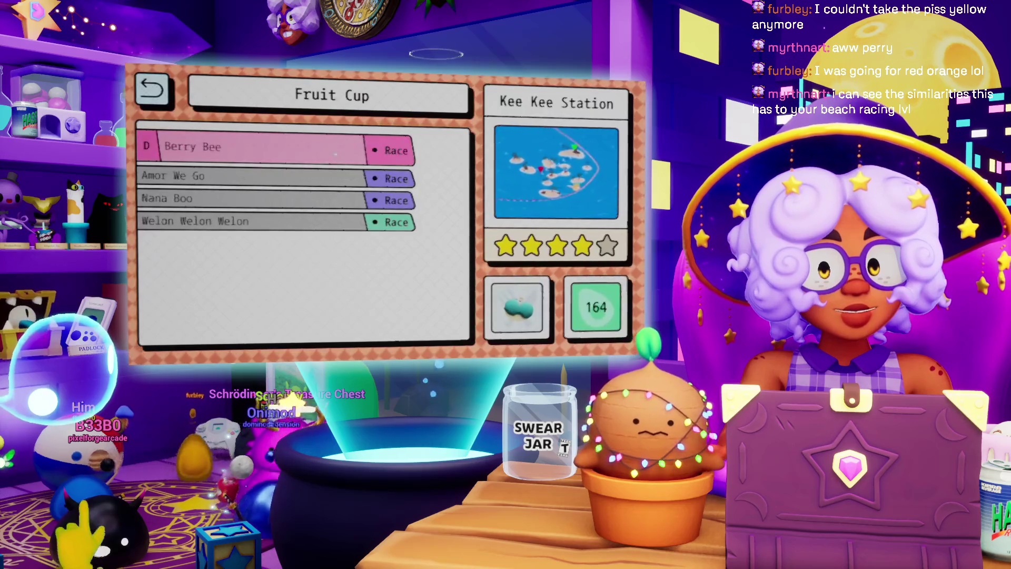